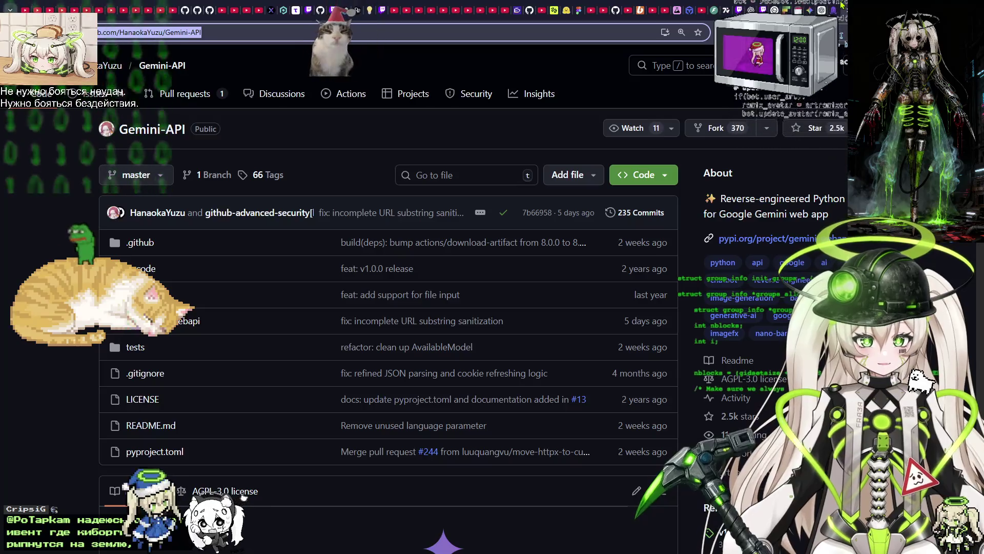
Move between the GitHub and Jules tabs, then bring up the ChatGPT production-plan conversation.
{"action": "left_click", "coordinate": [833, 6]}
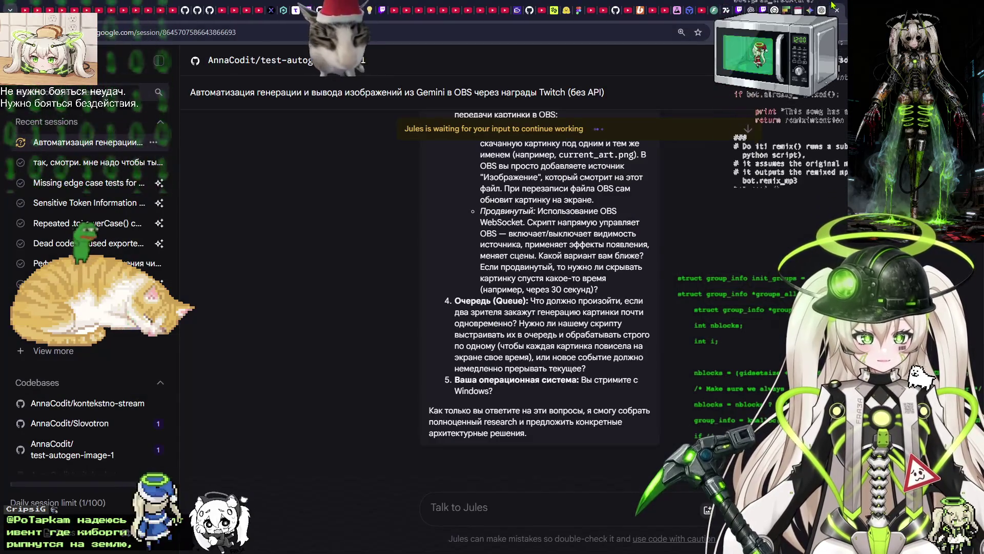
{"action": "left_click", "coordinate": [834, 7]}
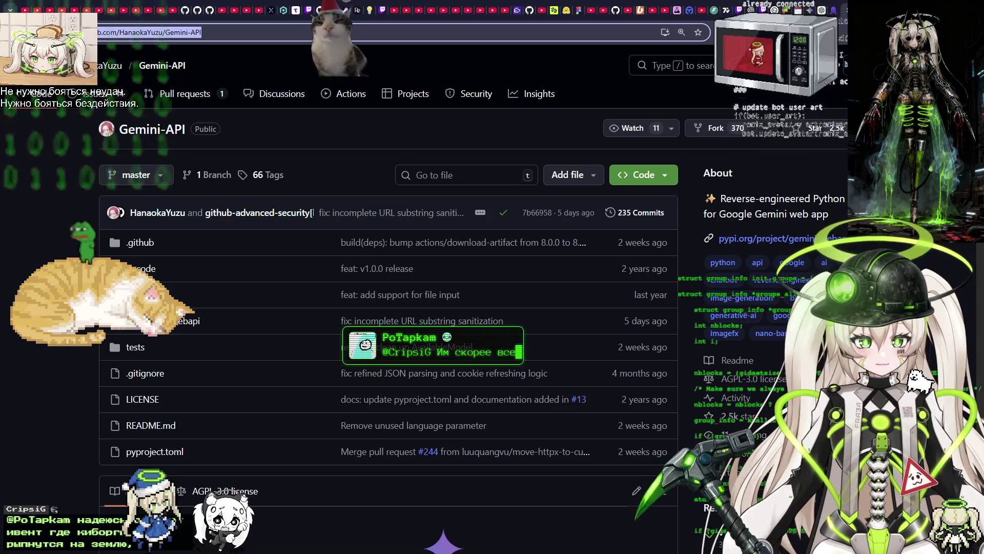
{"action": "left_click", "coordinate": [821, 7]}
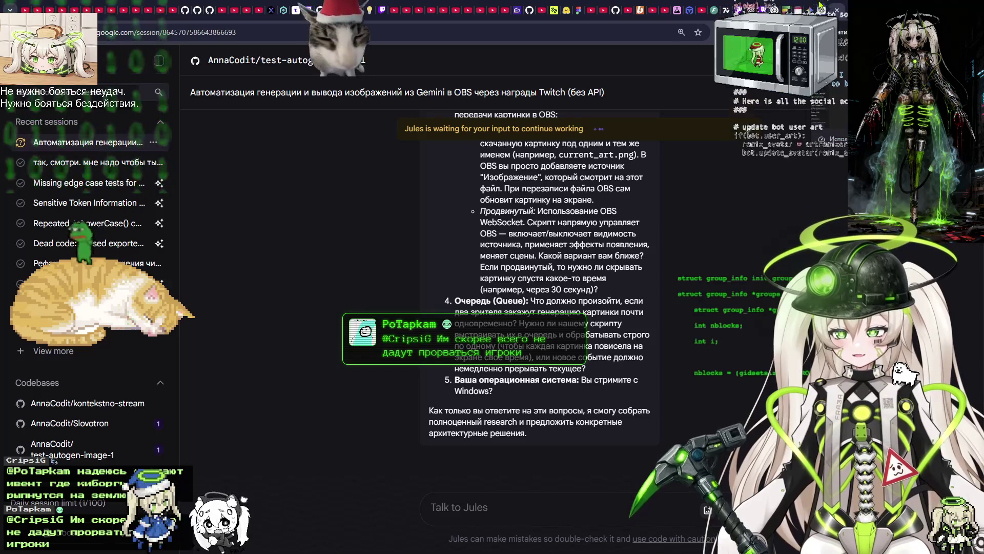
{"action": "left_click", "coordinate": [821, 7]}
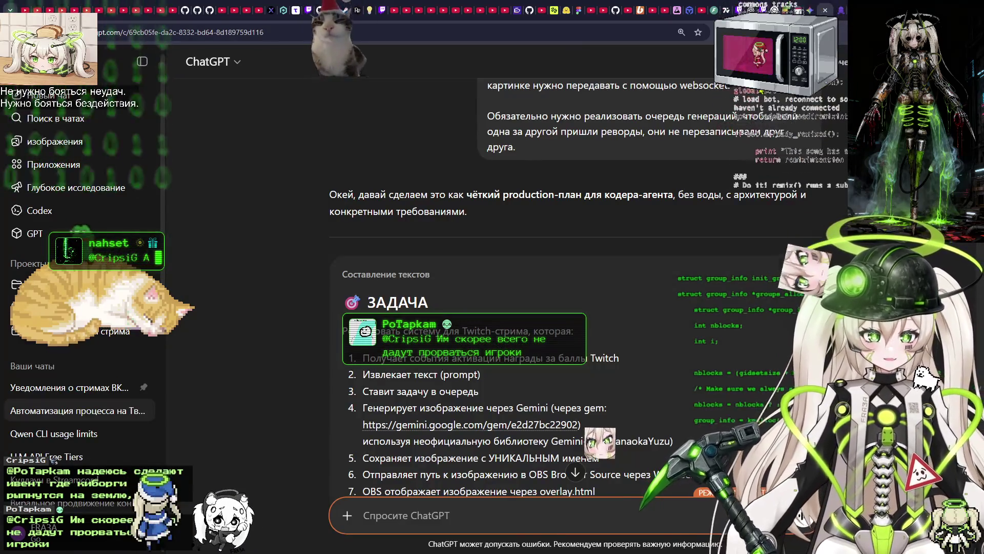
{"action": "scroll", "coordinate": [495, 161], "scroll_direction": "down", "scroll_amount": 5}
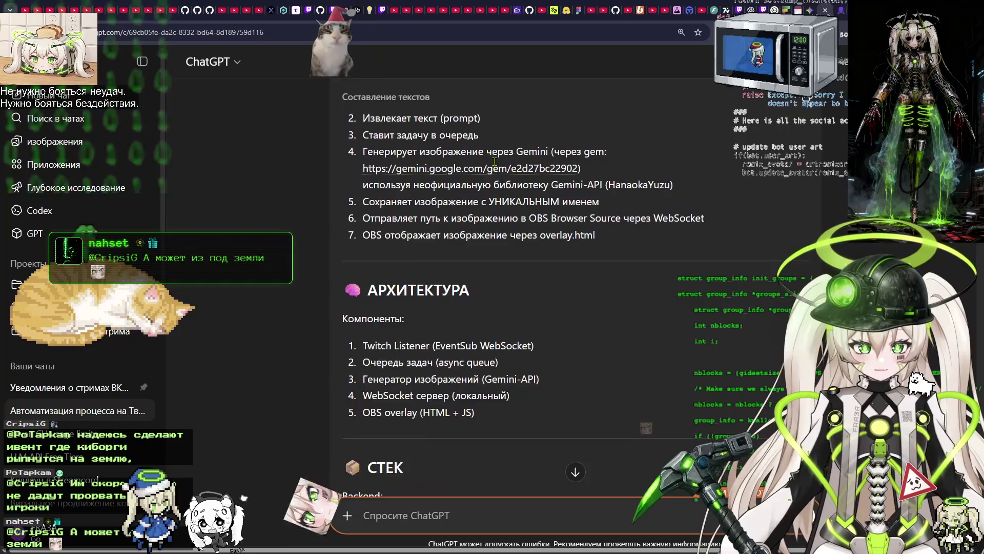
{"action": "scroll", "coordinate": [494, 162], "scroll_direction": "up", "scroll_amount": 2}
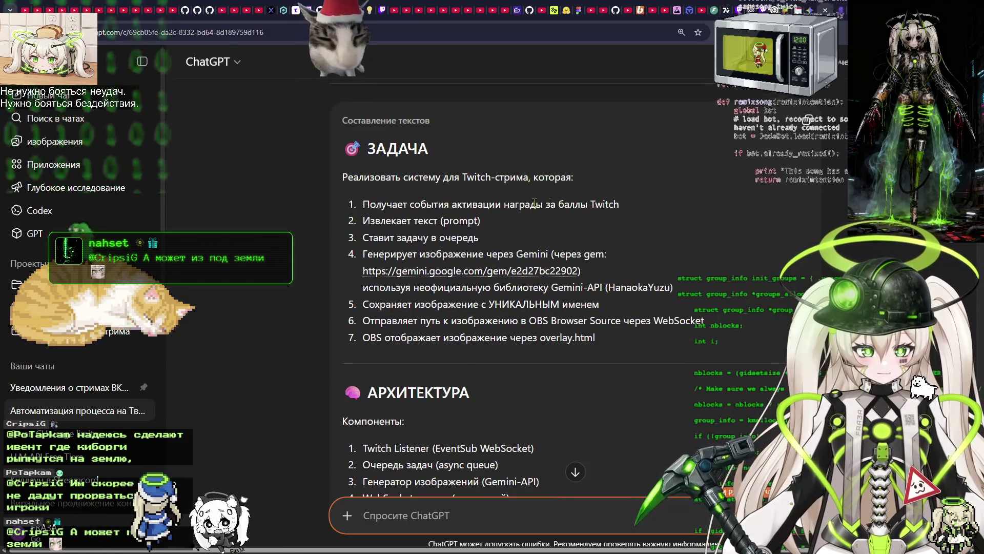
{"action": "scroll", "coordinate": [468, 216], "scroll_direction": "down", "scroll_amount": 3}
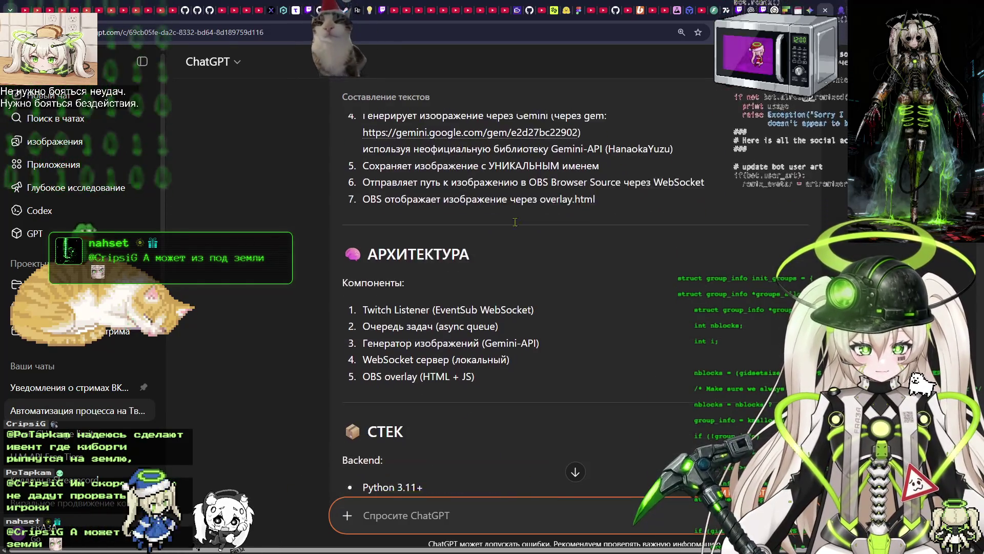
{"action": "scroll", "coordinate": [454, 262], "scroll_direction": "down", "scroll_amount": 3}
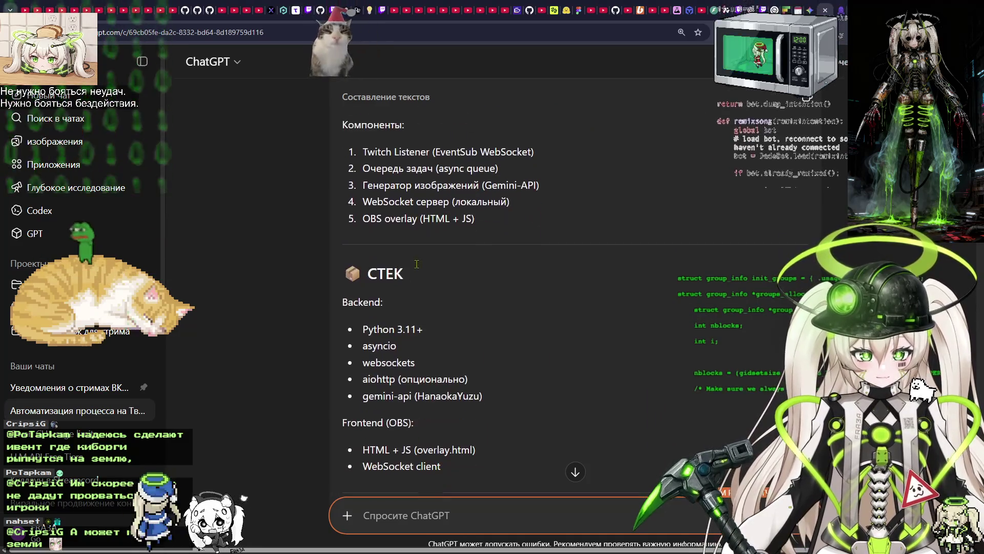
{"action": "scroll", "coordinate": [409, 274], "scroll_direction": "down", "scroll_amount": 3}
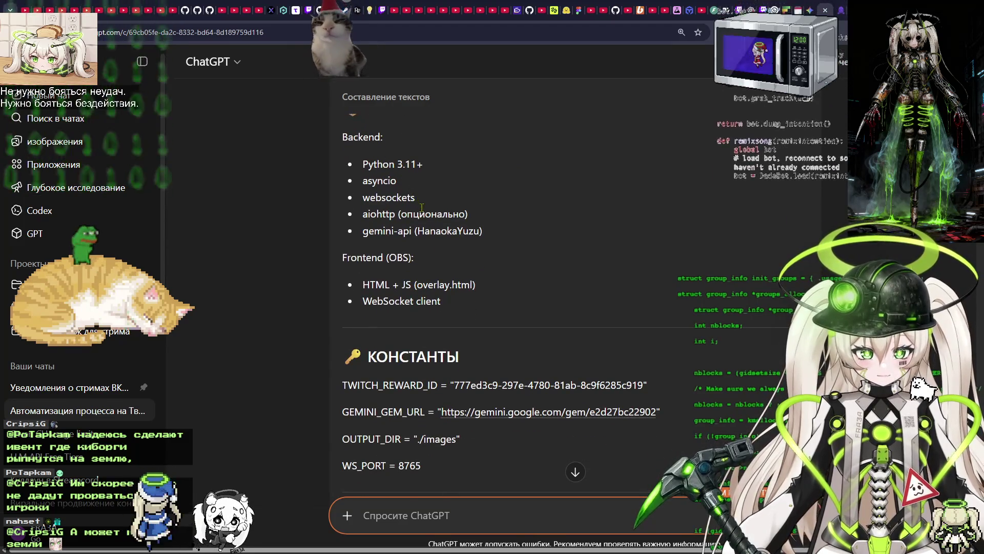
{"action": "scroll", "coordinate": [438, 229], "scroll_direction": "up", "scroll_amount": 1}
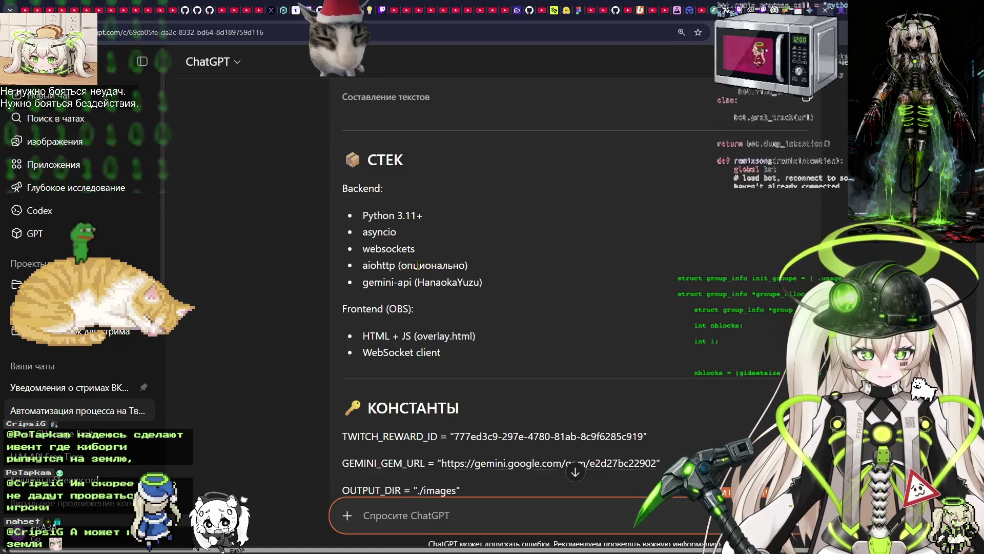
{"action": "scroll", "coordinate": [433, 288], "scroll_direction": "down", "scroll_amount": 2}
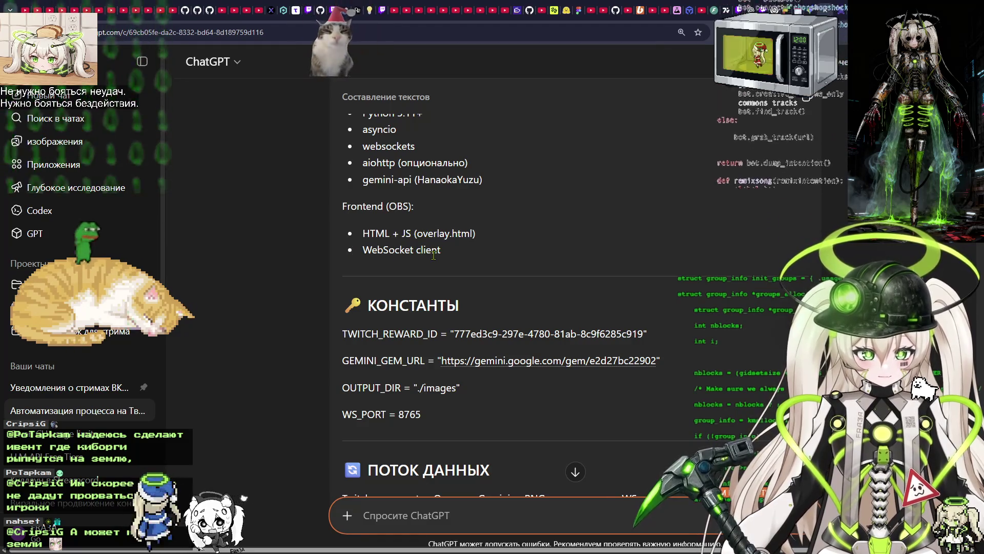
{"action": "scroll", "coordinate": [433, 255], "scroll_direction": "down", "scroll_amount": 3}
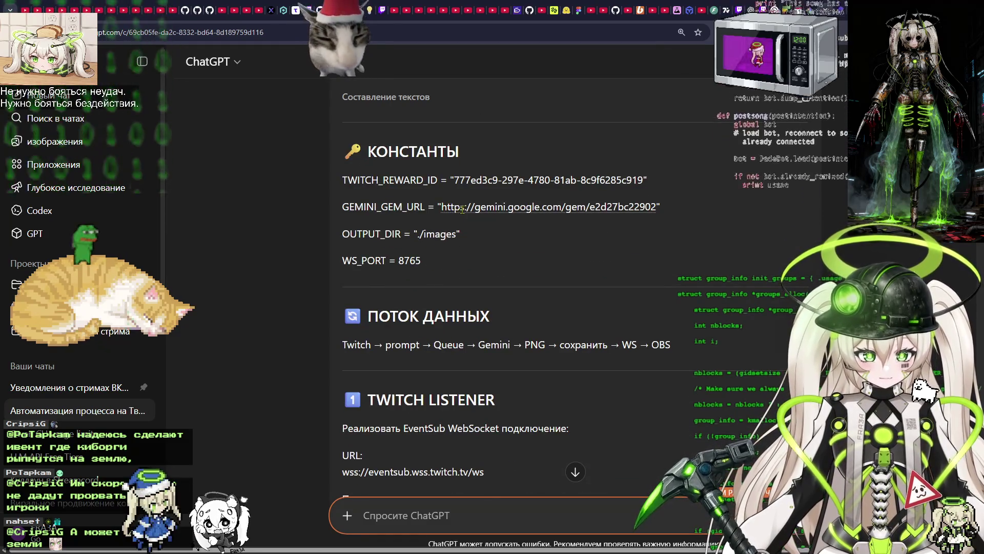
{"action": "scroll", "coordinate": [450, 198], "scroll_direction": "down", "scroll_amount": 1}
{"action": "scroll", "coordinate": [478, 187], "scroll_direction": "up", "scroll_amount": 2}
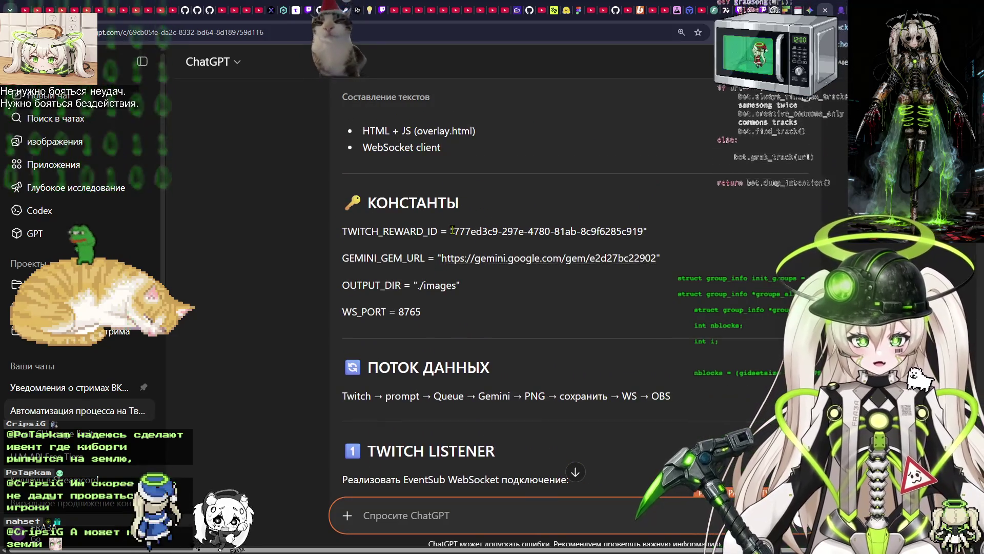
{"action": "left_click_drag", "start_coordinate": [452, 231], "coordinate": [646, 231]}
{"action": "left_click", "coordinate": [403, 232]}
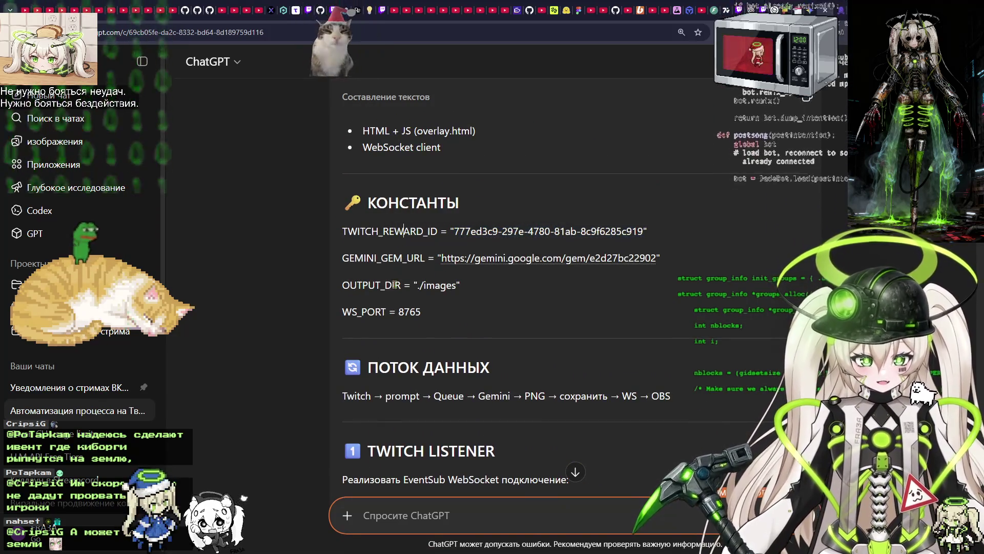
{"action": "scroll", "coordinate": [440, 288], "scroll_direction": "down", "scroll_amount": 1}
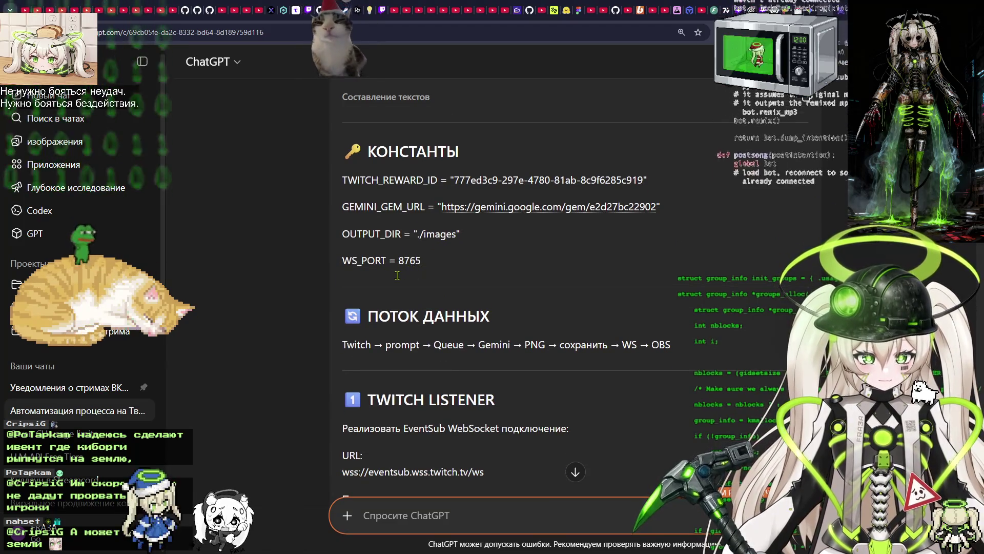
{"action": "scroll", "coordinate": [416, 277], "scroll_direction": "down", "scroll_amount": 1}
{"action": "scroll", "coordinate": [426, 271], "scroll_direction": "down", "scroll_amount": 1}
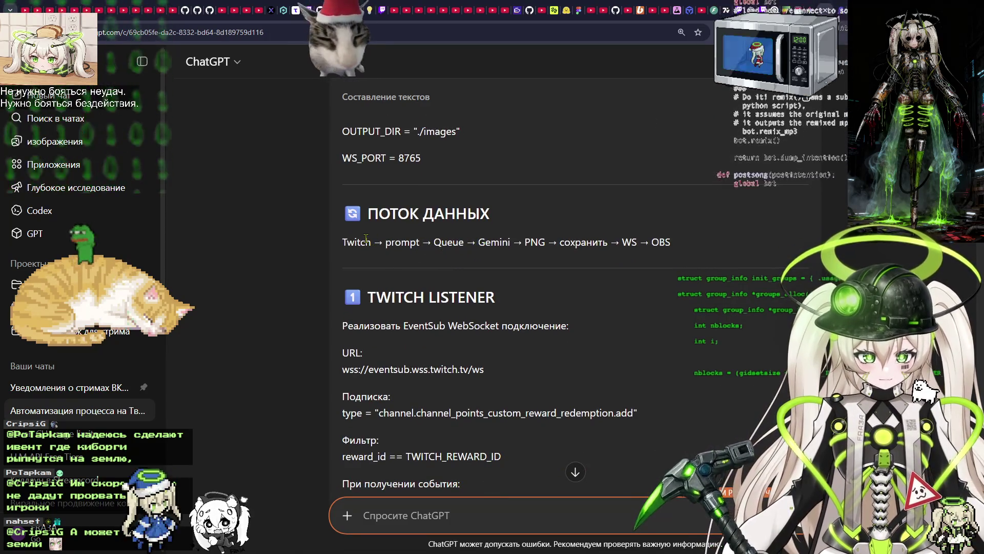
{"action": "left_click_drag", "start_coordinate": [365, 246], "coordinate": [670, 245]}
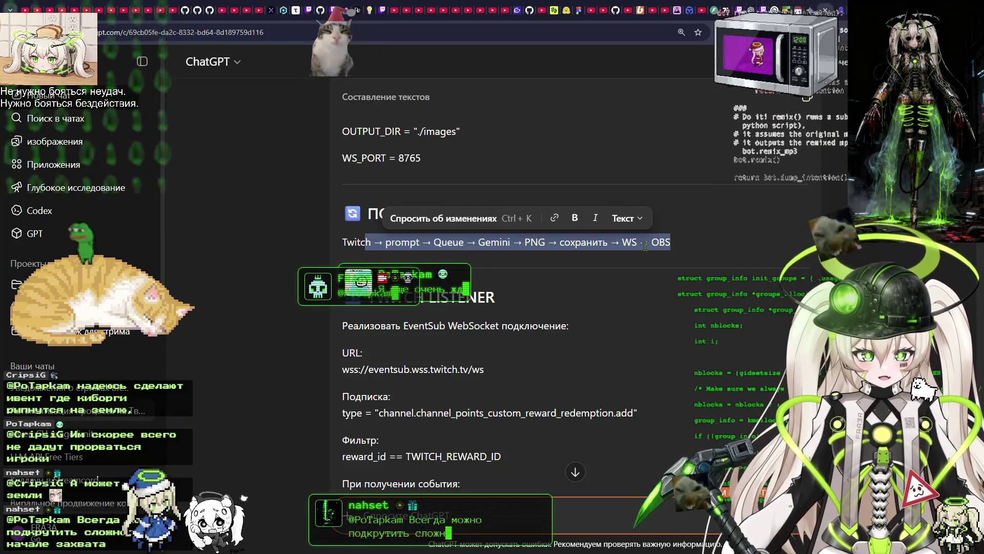
Read the ChatGPT plan through ВАЖНЫЕ МОМЕНТЫ and the optional extras, then switch to Gemini.
{"action": "left_click", "coordinate": [502, 297]}
{"action": "scroll", "coordinate": [371, 214], "scroll_direction": "down", "scroll_amount": 2}
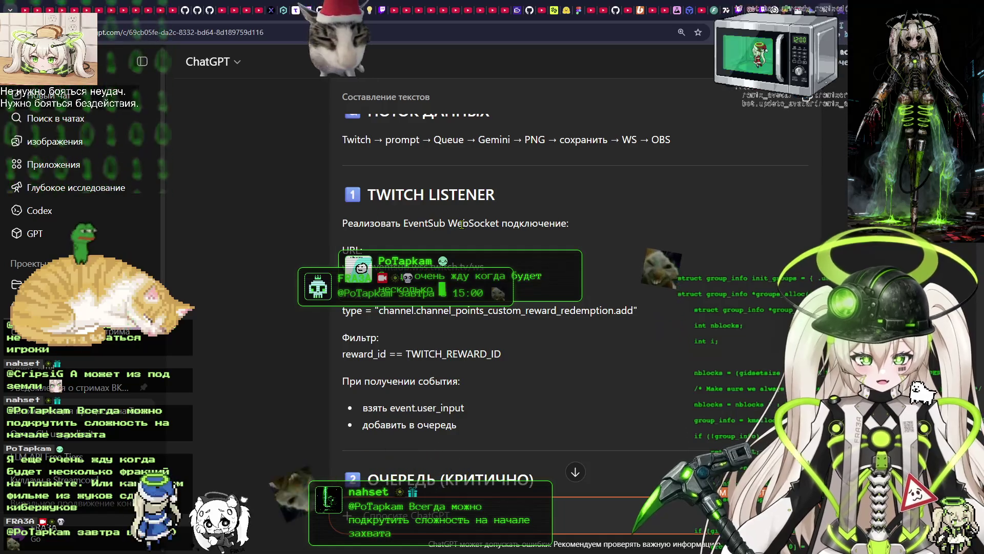
{"action": "scroll", "coordinate": [597, 207], "scroll_direction": "down", "scroll_amount": 2}
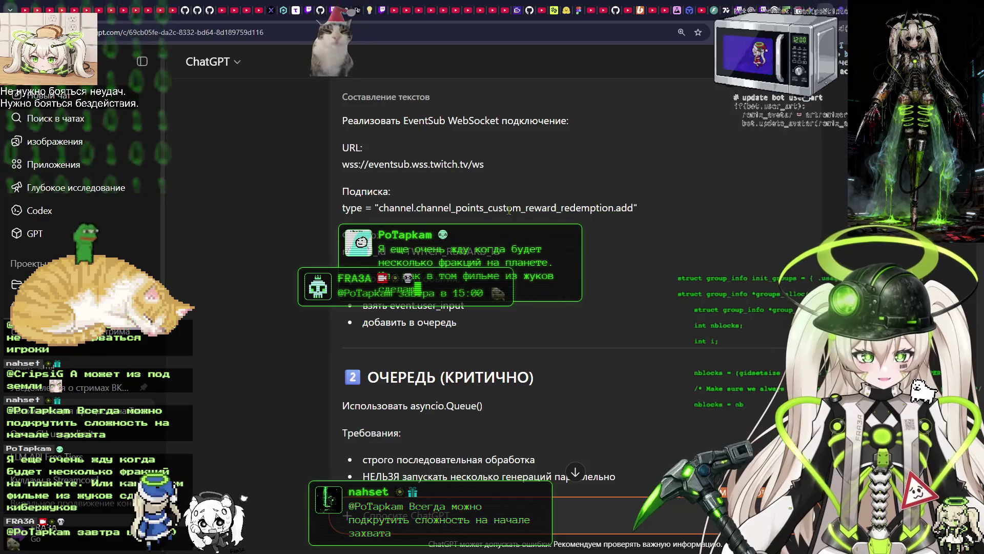
{"action": "scroll", "coordinate": [462, 287], "scroll_direction": "down", "scroll_amount": 2}
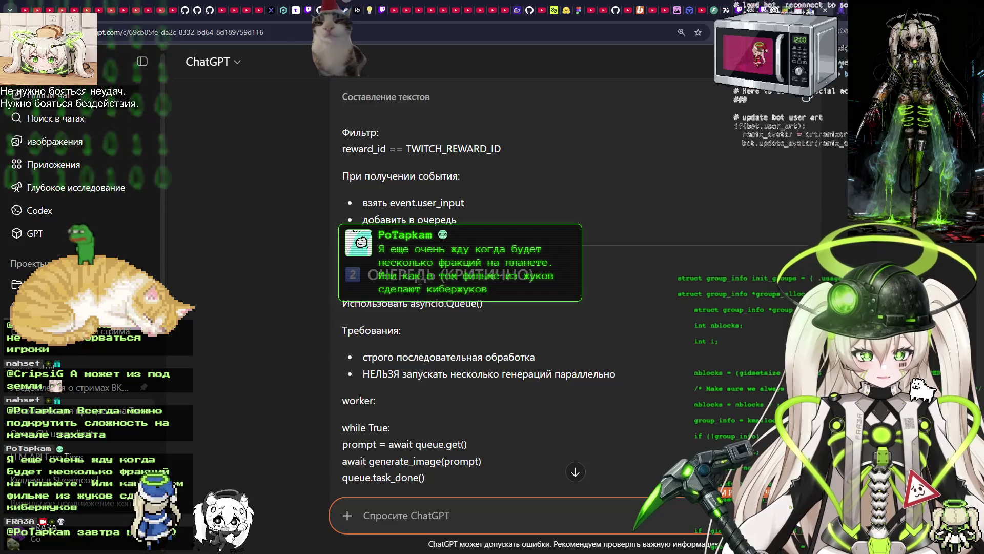
{"action": "scroll", "coordinate": [419, 281], "scroll_direction": "down", "scroll_amount": 2}
{"action": "scroll", "coordinate": [402, 207], "scroll_direction": "down", "scroll_amount": 2}
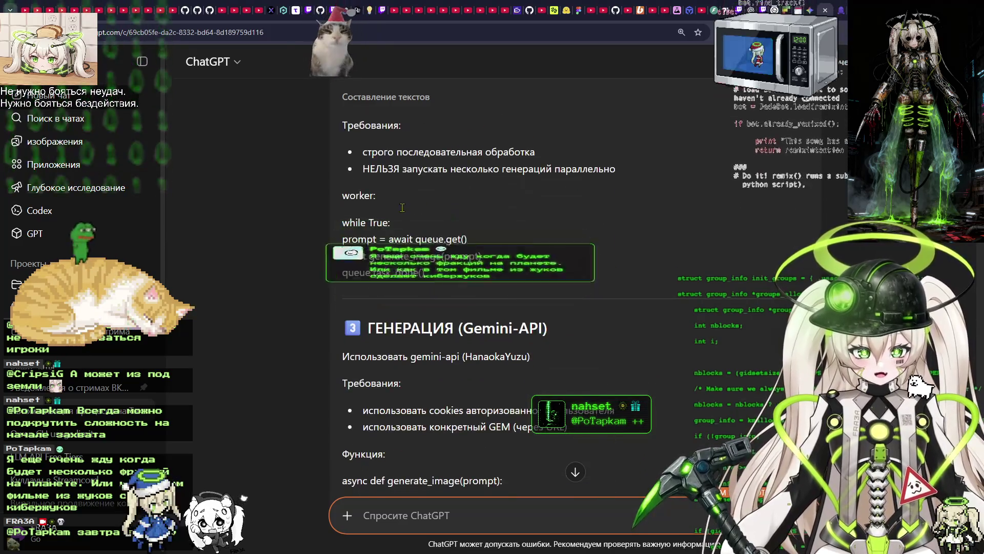
{"action": "scroll", "coordinate": [402, 208], "scroll_direction": "down", "scroll_amount": 7}
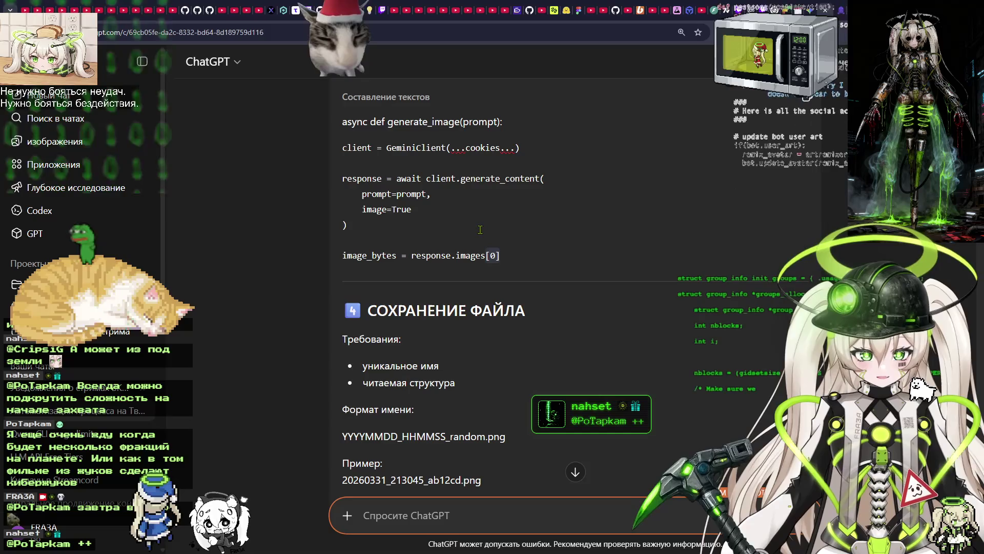
{"action": "scroll", "coordinate": [480, 229], "scroll_direction": "down", "scroll_amount": 4}
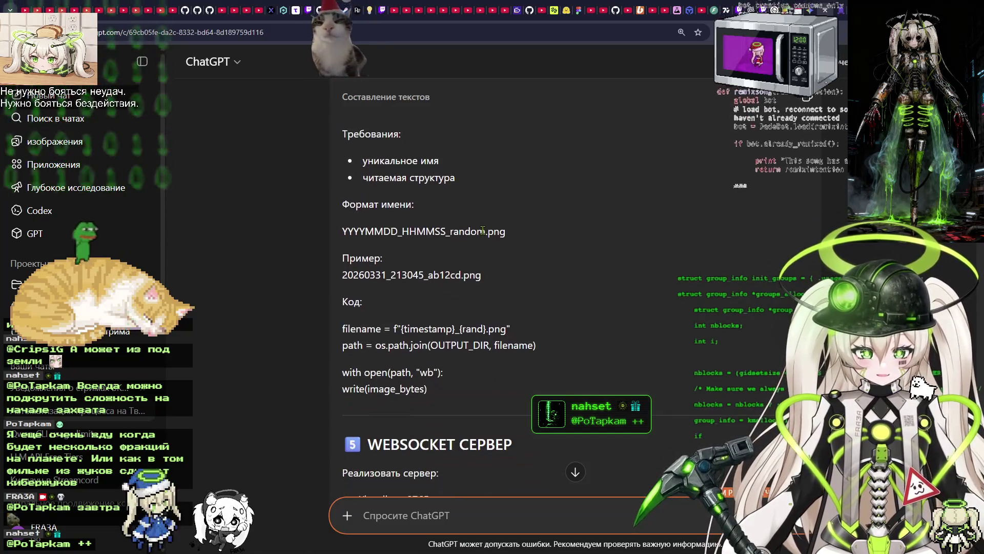
{"action": "scroll", "coordinate": [483, 230], "scroll_direction": "down", "scroll_amount": 4}
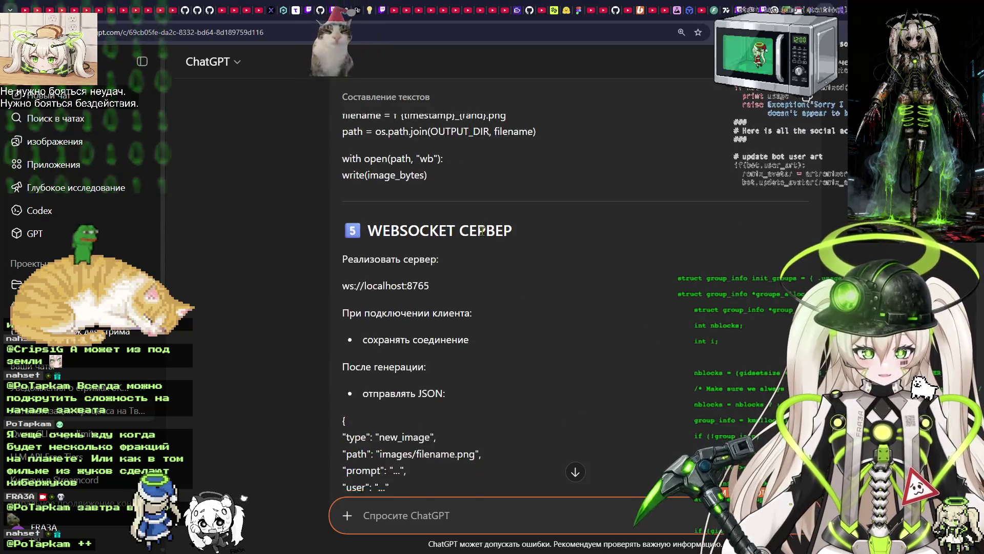
{"action": "scroll", "coordinate": [482, 230], "scroll_direction": "down", "scroll_amount": 3}
{"action": "scroll", "coordinate": [480, 231], "scroll_direction": "down", "scroll_amount": 2}
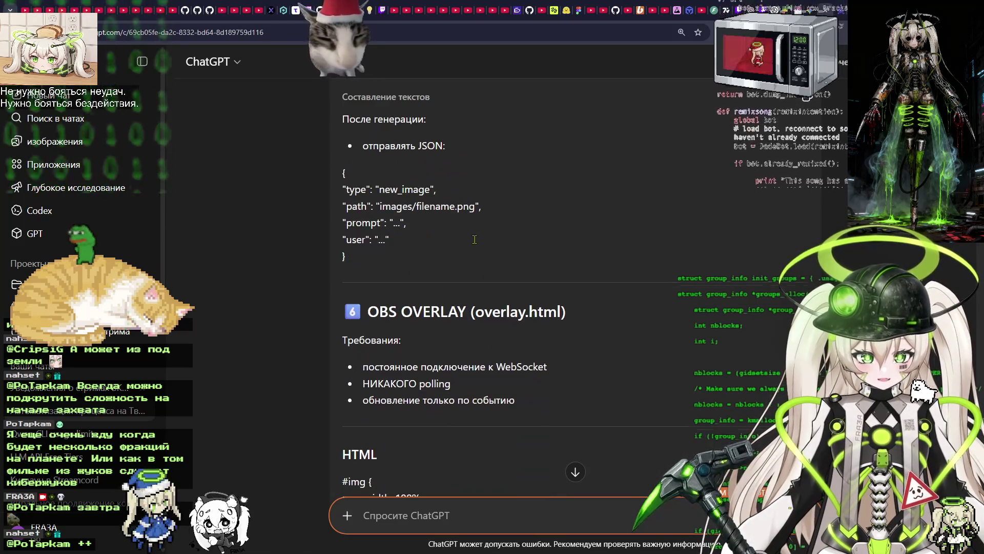
{"action": "scroll", "coordinate": [436, 240], "scroll_direction": "up", "scroll_amount": 3}
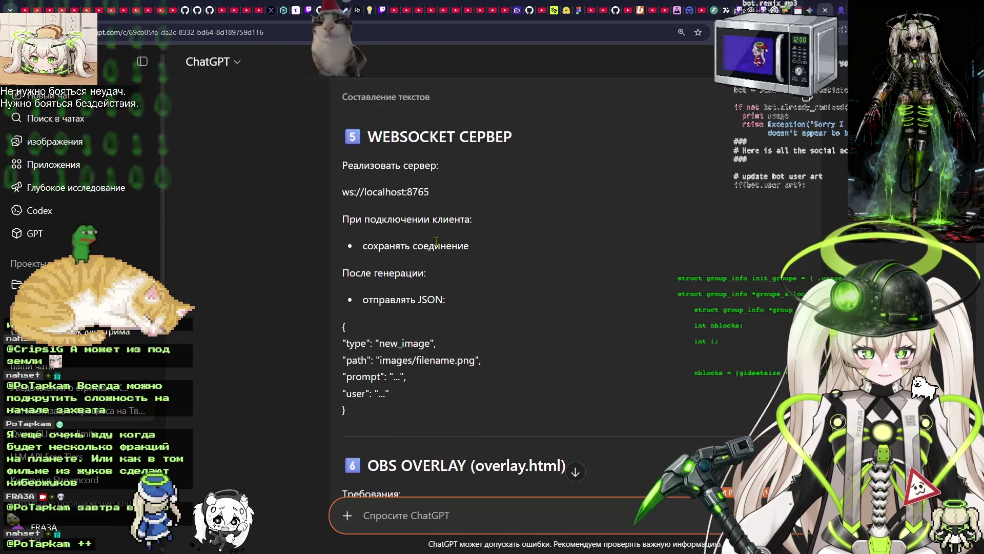
{"action": "scroll", "coordinate": [436, 241], "scroll_direction": "down", "scroll_amount": 6}
{"action": "scroll", "coordinate": [436, 241], "scroll_direction": "down", "scroll_amount": 15}
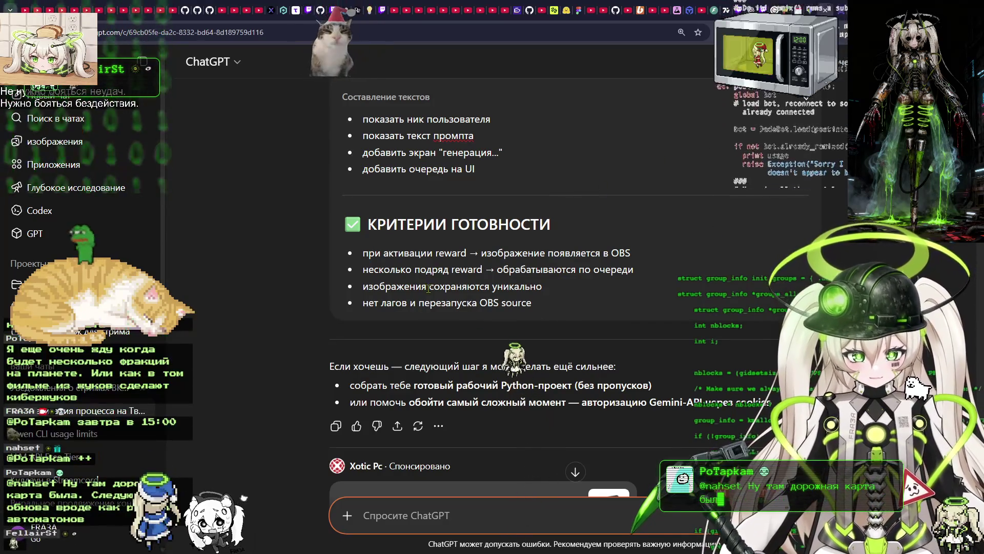
{"action": "scroll", "coordinate": [491, 212], "scroll_direction": "up", "scroll_amount": 3}
{"action": "scroll", "coordinate": [491, 212], "scroll_direction": "up", "scroll_amount": 4}
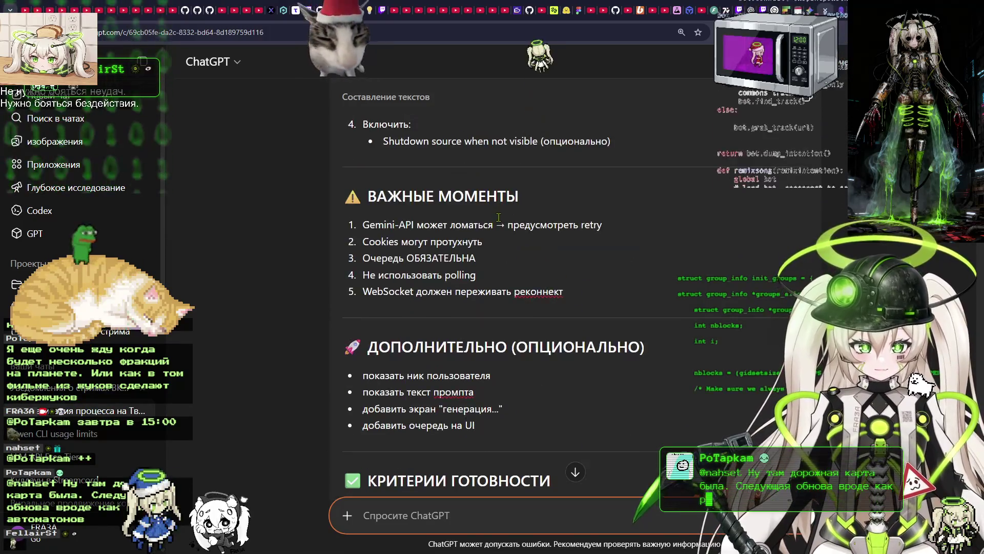
{"action": "key", "text": "ctrl+Tab"}
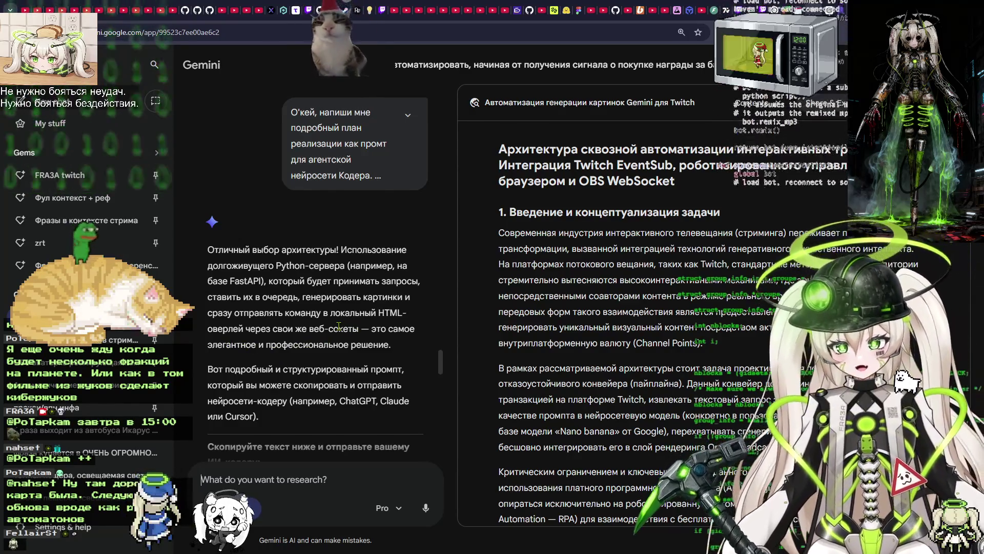
Read the Gemini coding-agent prompt down to its Sources and related content.
{"action": "scroll", "coordinate": [357, 291], "scroll_direction": "down", "scroll_amount": 7}
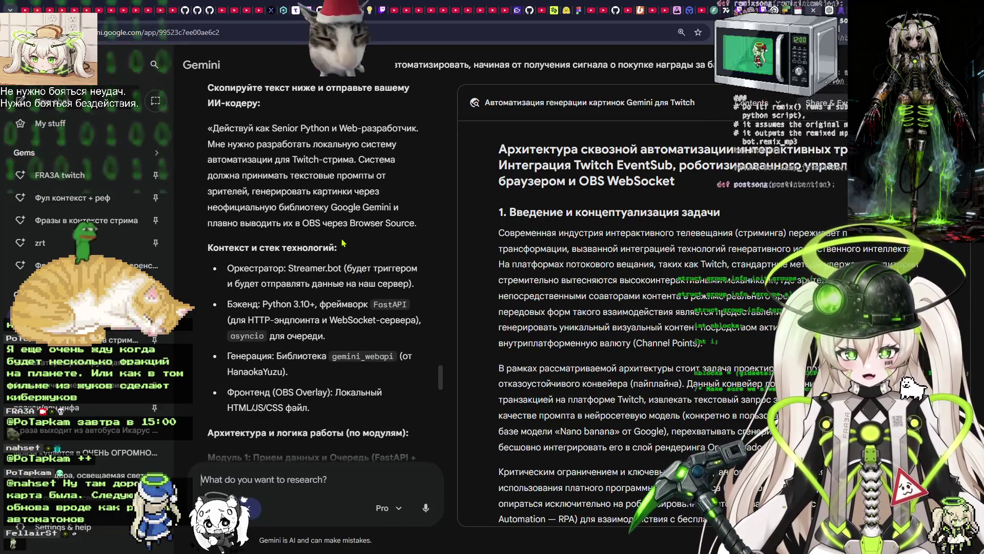
{"action": "scroll", "coordinate": [342, 242], "scroll_direction": "up", "scroll_amount": 4}
{"action": "scroll", "coordinate": [343, 243], "scroll_direction": "down", "scroll_amount": 4}
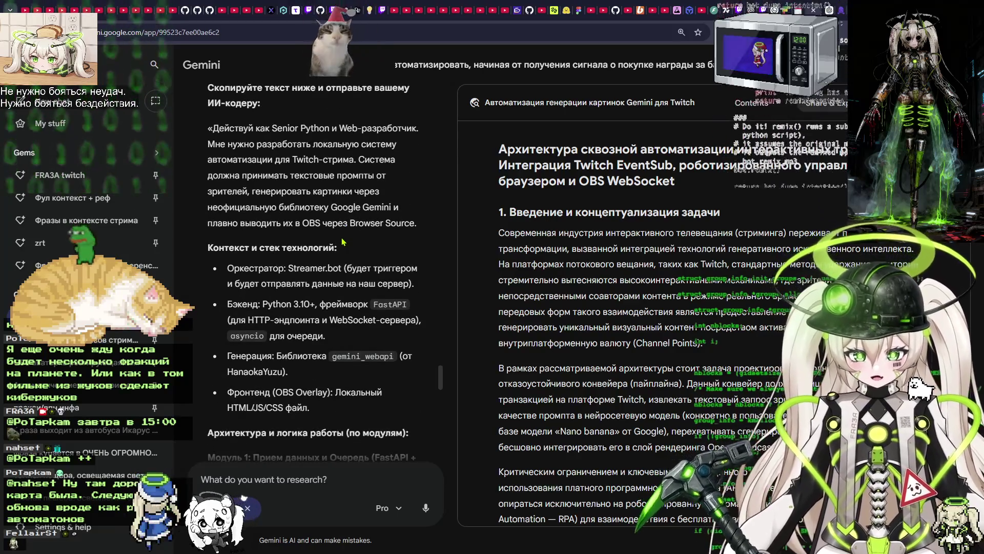
{"action": "scroll", "coordinate": [300, 279], "scroll_direction": "down", "scroll_amount": 2}
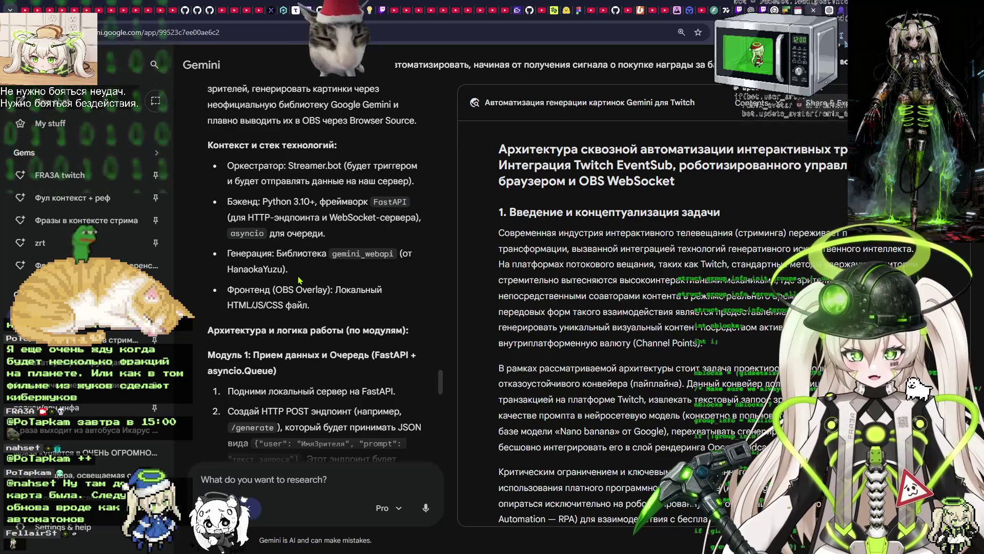
{"action": "scroll", "coordinate": [300, 279], "scroll_direction": "down", "scroll_amount": 1}
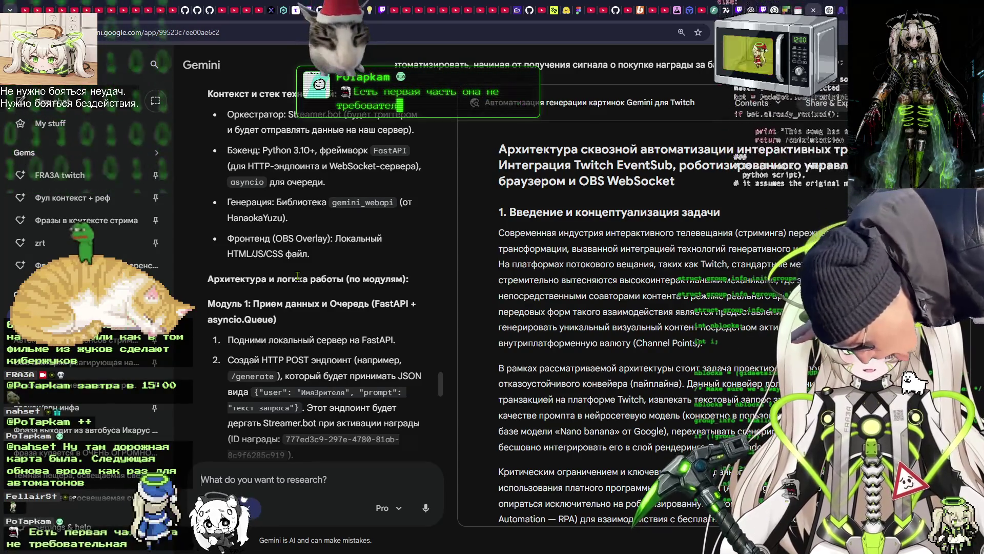
{"action": "scroll", "coordinate": [299, 278], "scroll_direction": "down", "scroll_amount": 1}
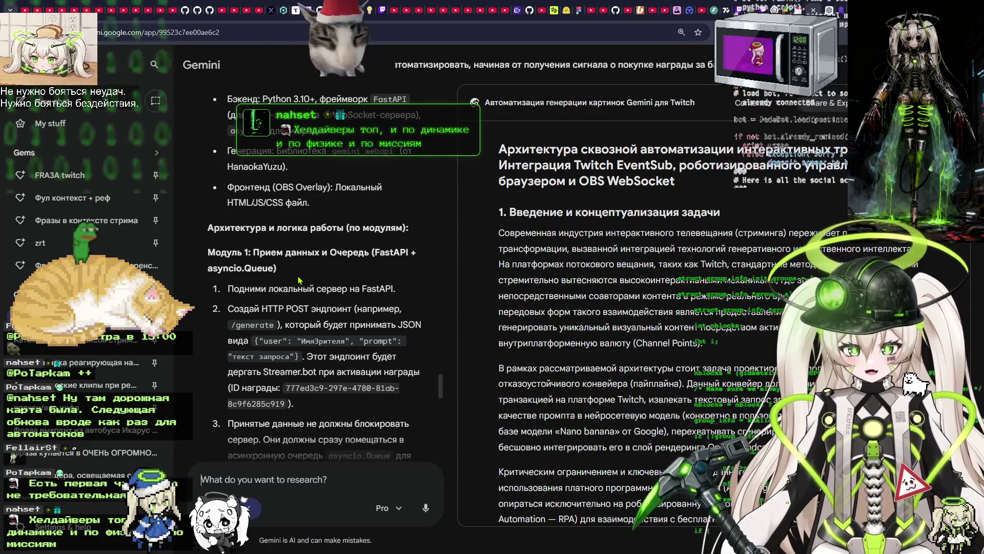
{"action": "scroll", "coordinate": [298, 280], "scroll_direction": "down", "scroll_amount": 2}
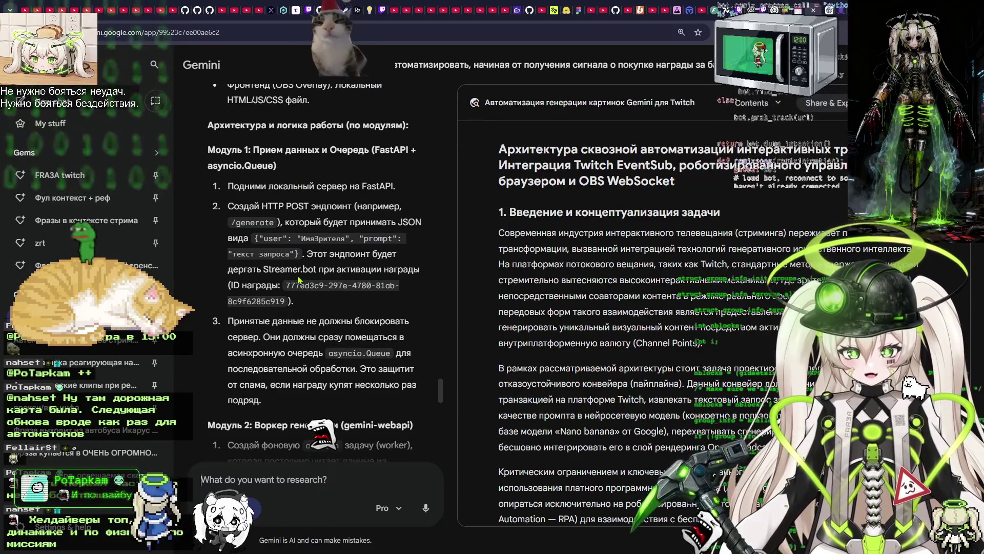
{"action": "scroll", "coordinate": [299, 280], "scroll_direction": "down", "scroll_amount": 4}
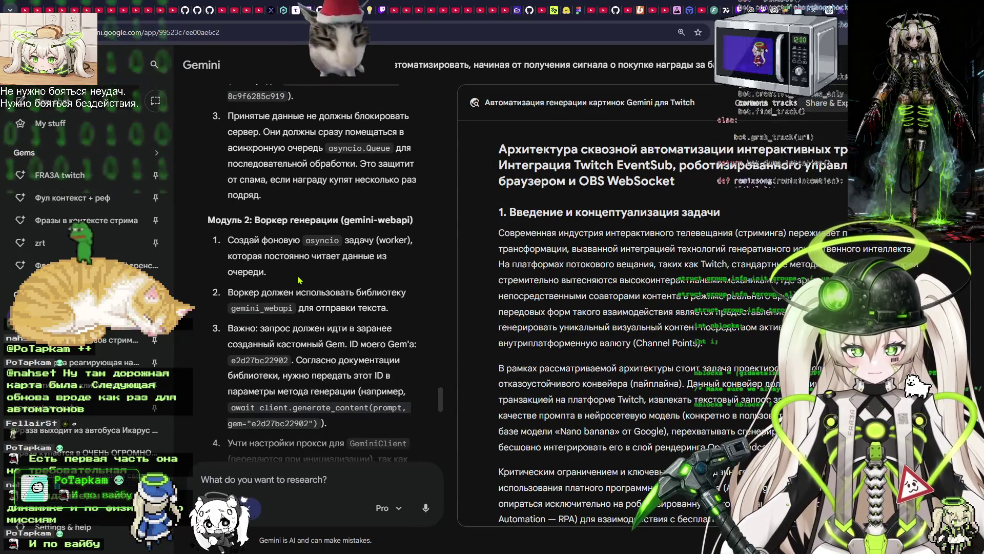
{"action": "scroll", "coordinate": [299, 280], "scroll_direction": "down", "scroll_amount": 7}
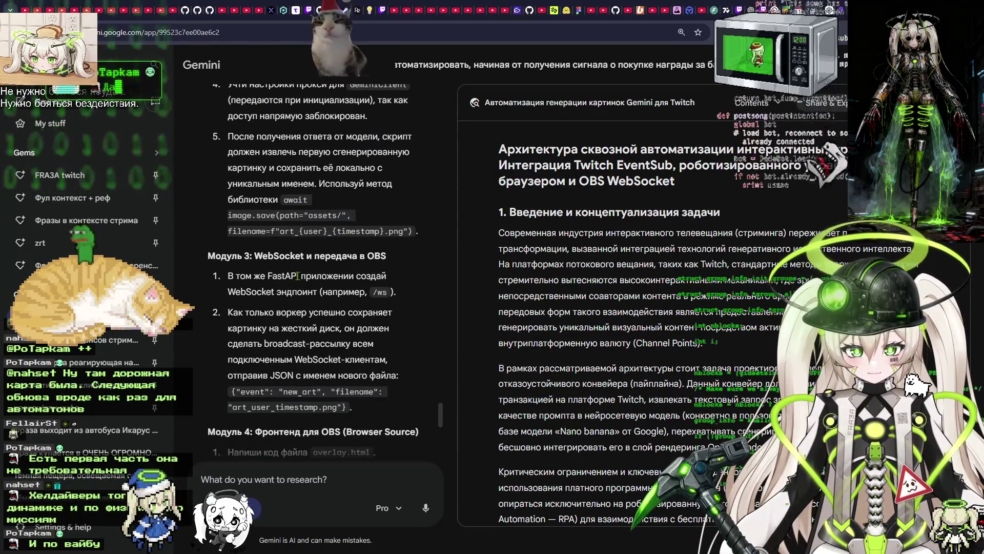
{"action": "scroll", "coordinate": [298, 276], "scroll_direction": "down", "scroll_amount": 6}
{"action": "scroll", "coordinate": [300, 280], "scroll_direction": "down", "scroll_amount": 3}
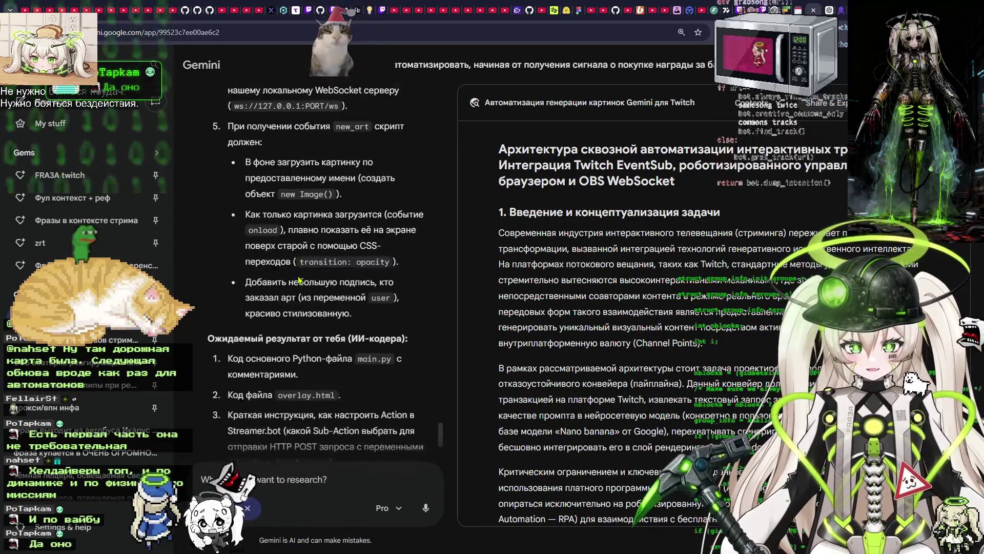
{"action": "scroll", "coordinate": [299, 280], "scroll_direction": "down", "scroll_amount": 5}
{"action": "scroll", "coordinate": [298, 280], "scroll_direction": "down", "scroll_amount": 1}
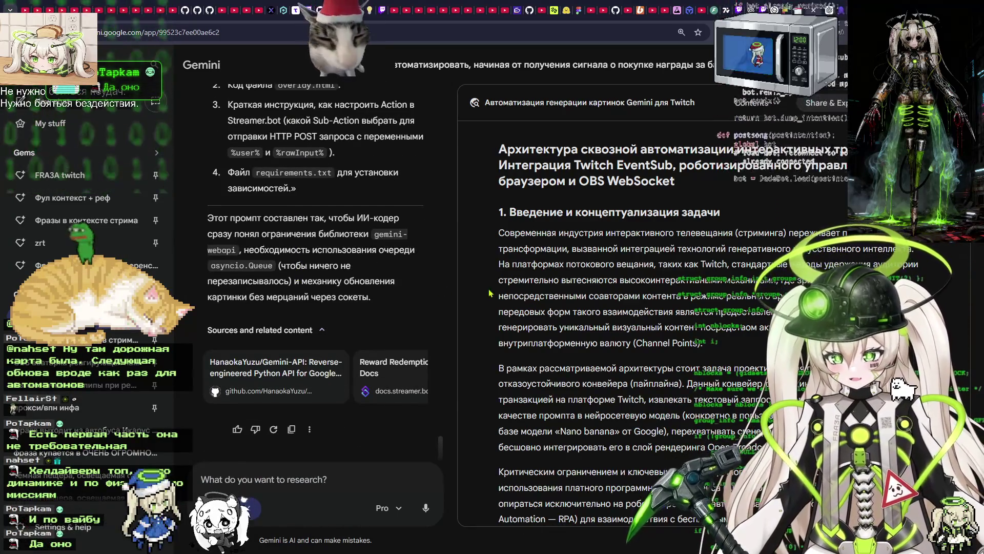
Close the Handy transcription settings and the Command Prompt window.
{"action": "key", "text": "alt+Tab"}
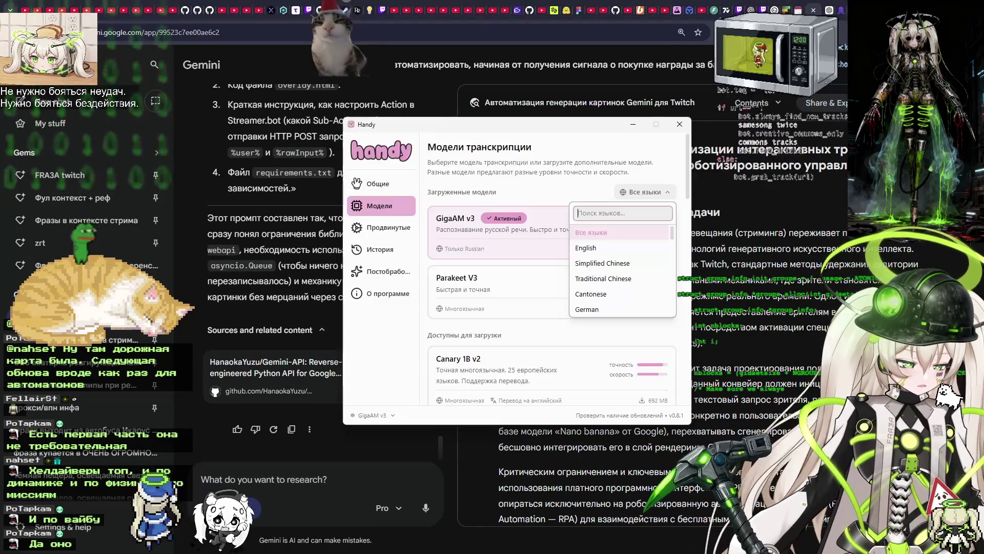
{"action": "left_click", "coordinate": [679, 124]}
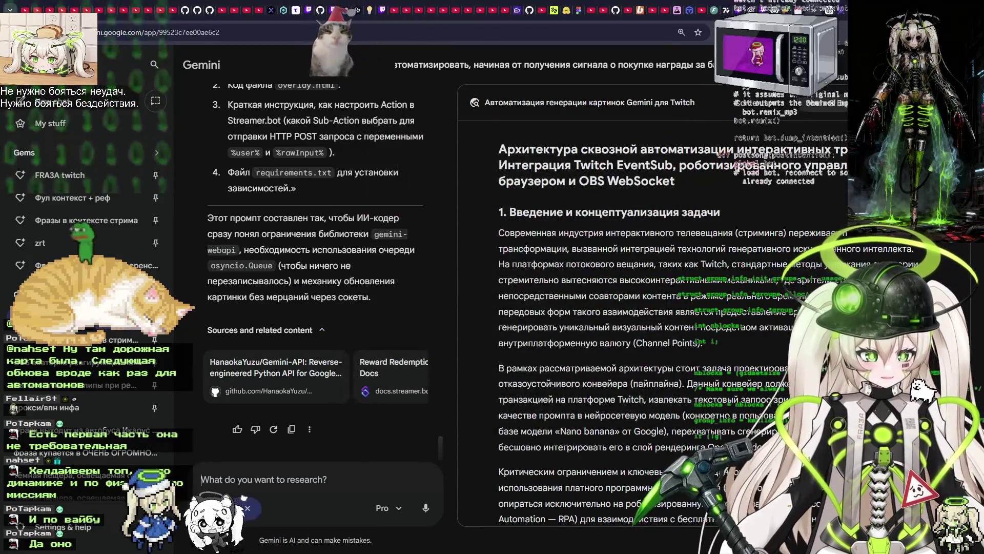
{"action": "key", "text": "alt+Tab"}
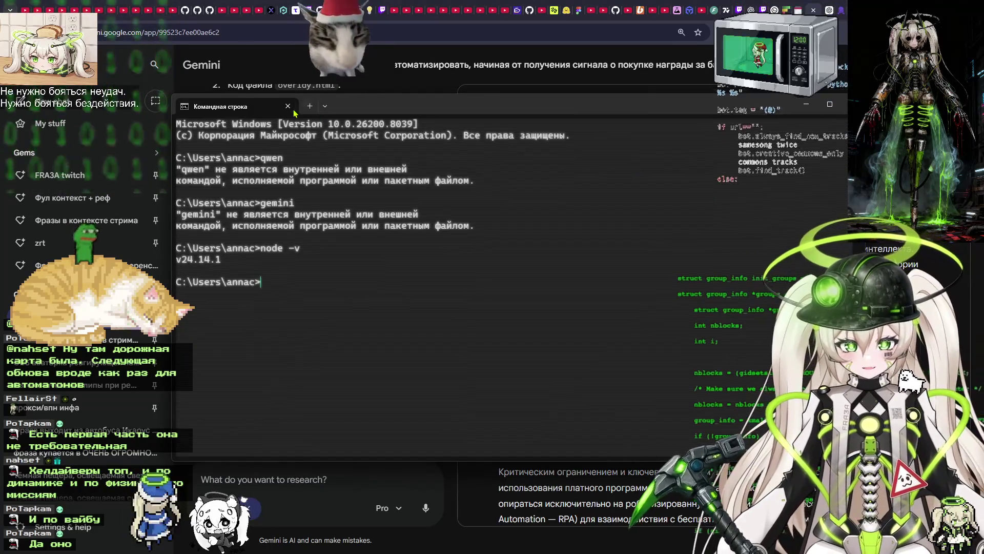
{"action": "left_click", "coordinate": [288, 106]}
Bring Windsurf forward, close its PowerShell terminal, and move the window left.
{"action": "key", "text": "alt+Tab"}
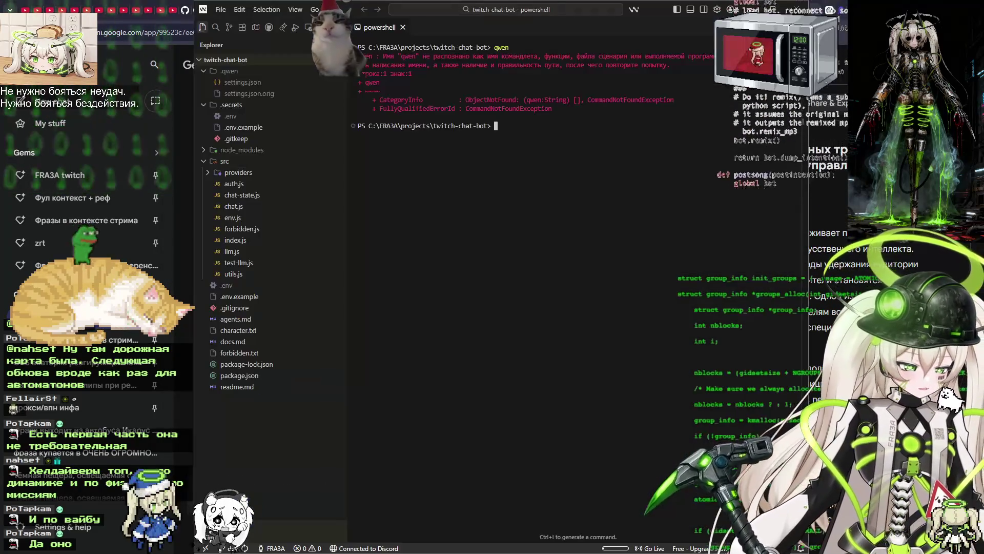
{"action": "left_click", "coordinate": [403, 27]}
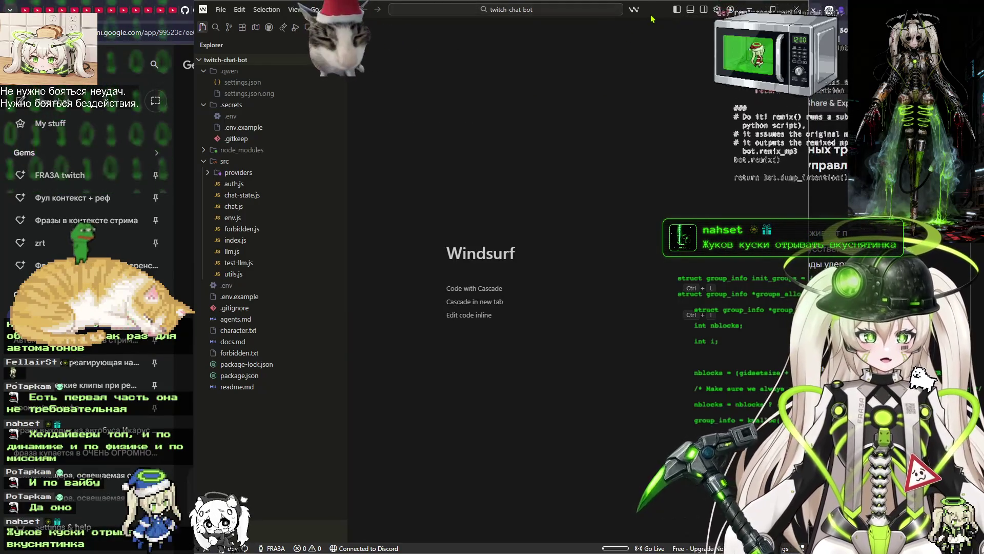
{"action": "left_click_drag", "start_coordinate": [650, 18], "coordinate": [511, 18]}
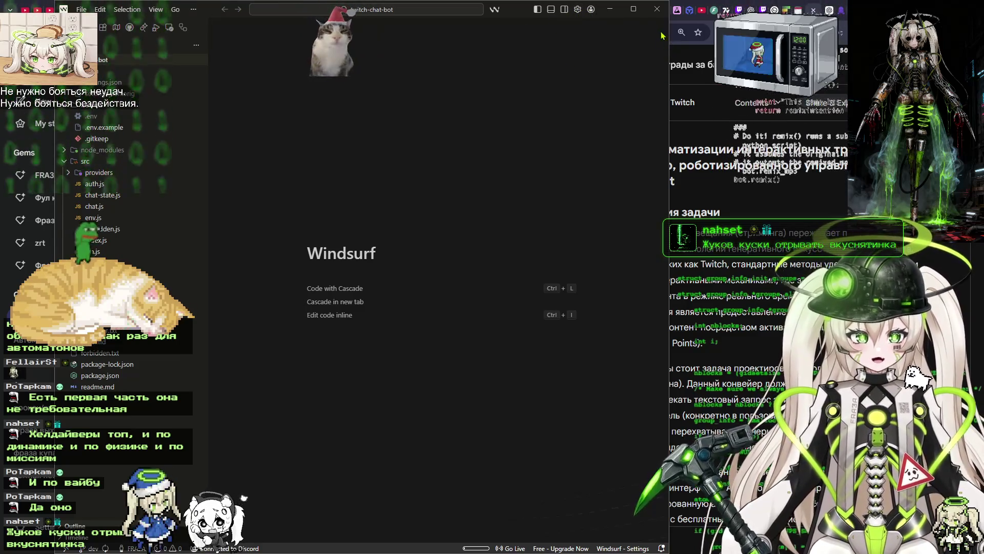
Maximize Windsurf, open chat-state.js, and widen the Codex chat panel beside it.
{"action": "left_click", "coordinate": [636, 11]}
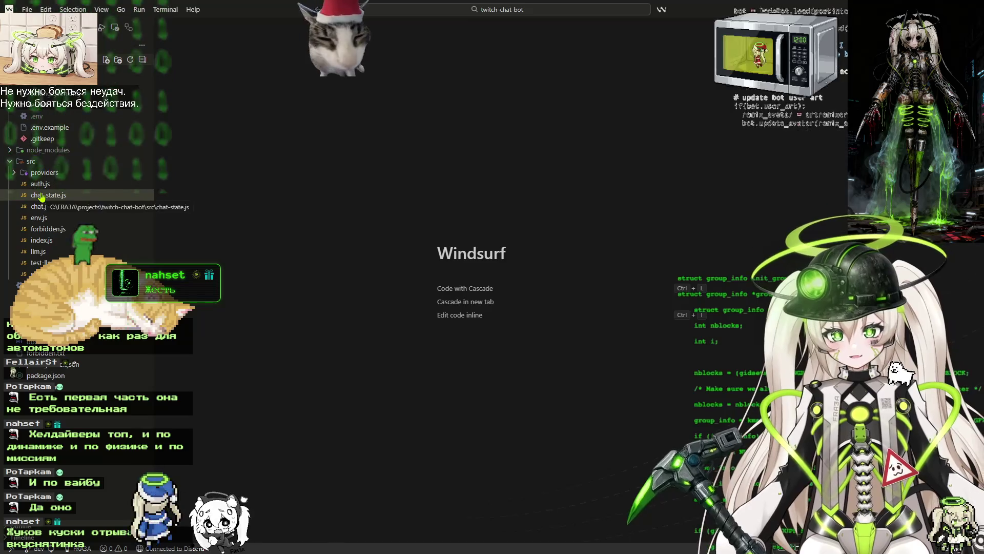
{"action": "left_click", "coordinate": [42, 197]}
{"action": "left_click", "coordinate": [195, 127]}
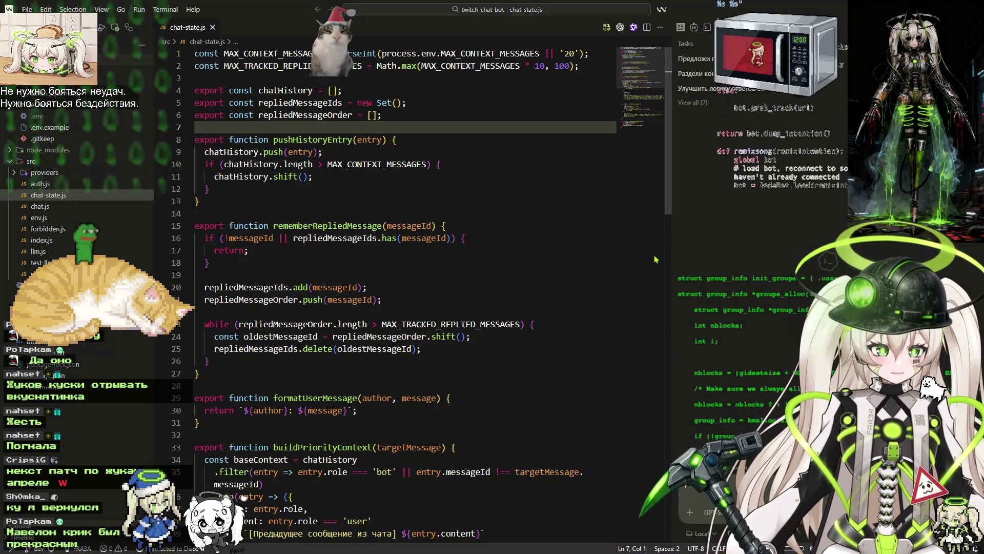
{"action": "mouse_move", "coordinate": [673, 246]}
{"action": "left_mouse_down"}
{"action": "mouse_move", "coordinate": [519, 246]}
{"action": "mouse_move", "coordinate": [556, 246]}
{"action": "left_mouse_up"}
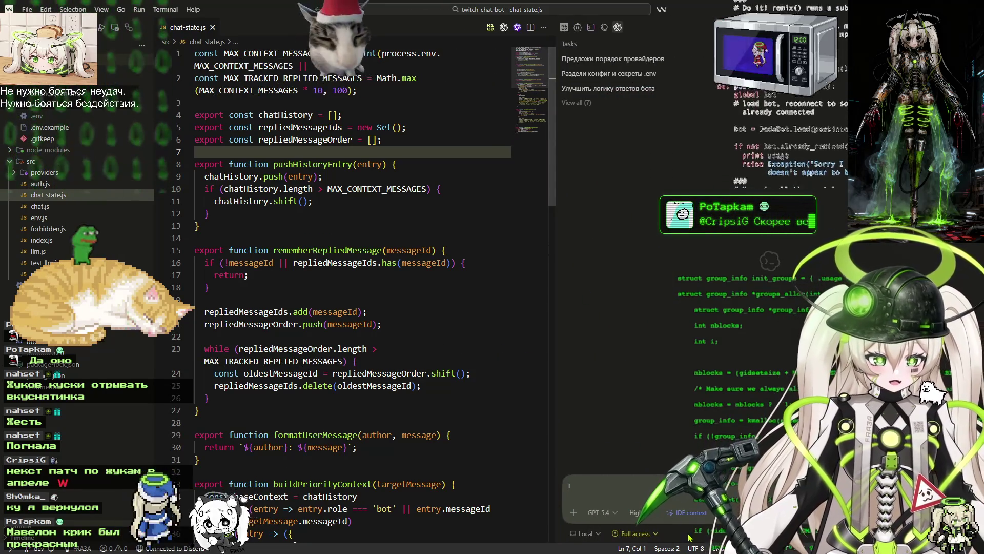
{"action": "left_click", "coordinate": [635, 513]}
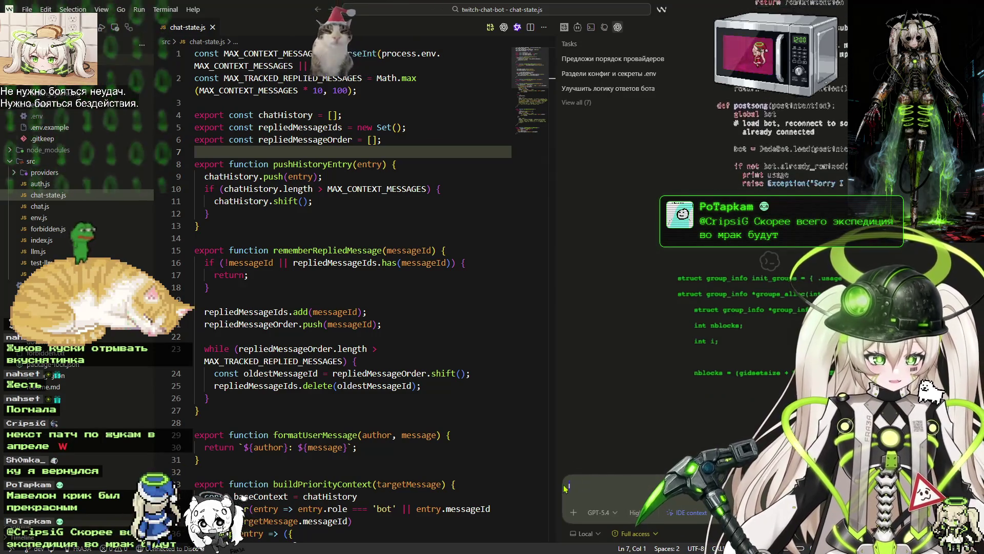
{"action": "left_click", "coordinate": [27, 9]}
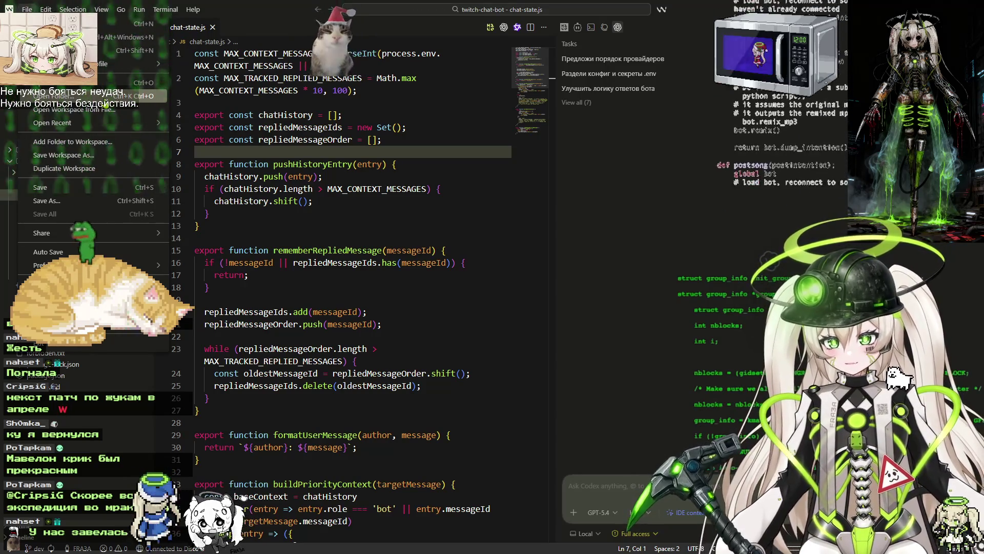
Create a new folder inside the projects directory.
{"action": "key", "text": "Escape"}
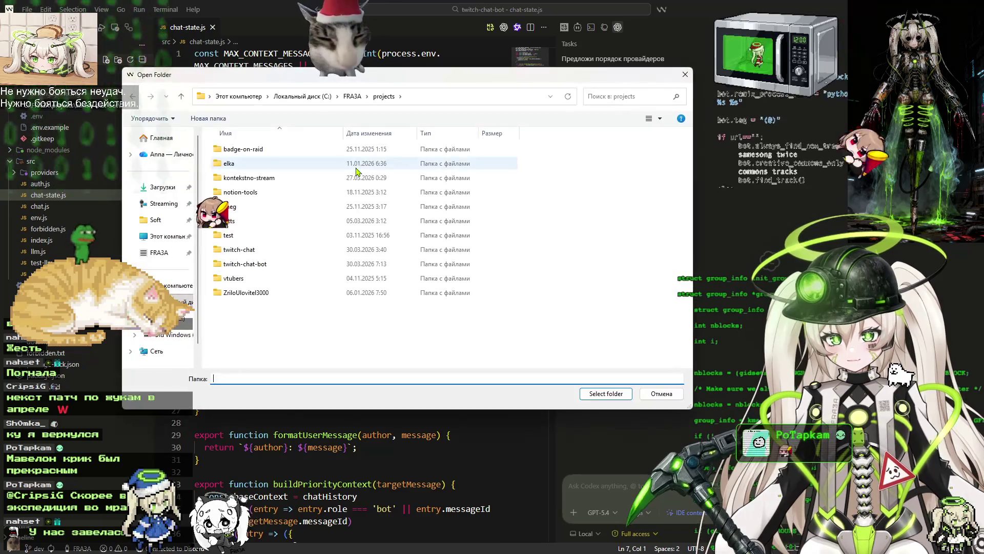
{"action": "right_click", "coordinate": [245, 339]}
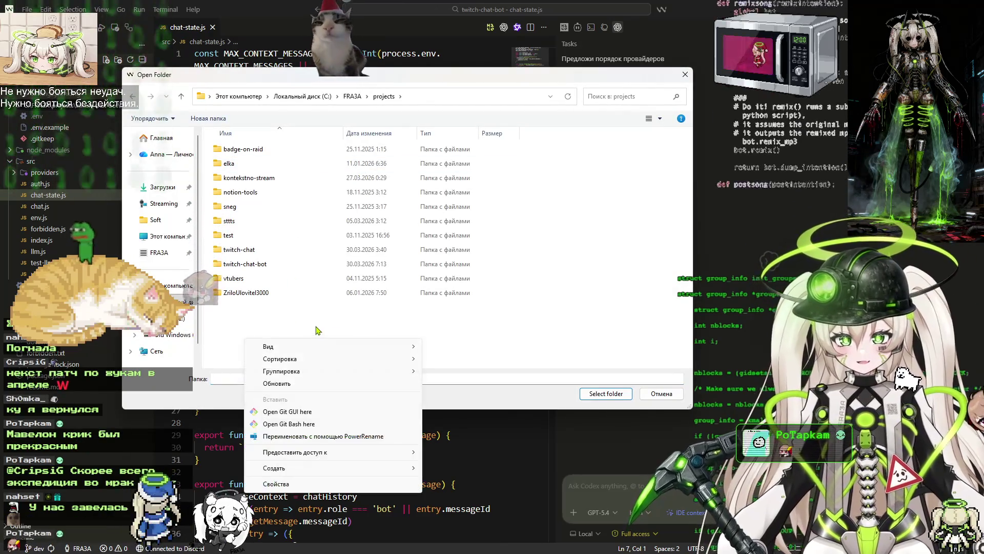
{"action": "mouse_move", "coordinate": [314, 468]}
{"action": "left_click", "coordinate": [464, 470]}
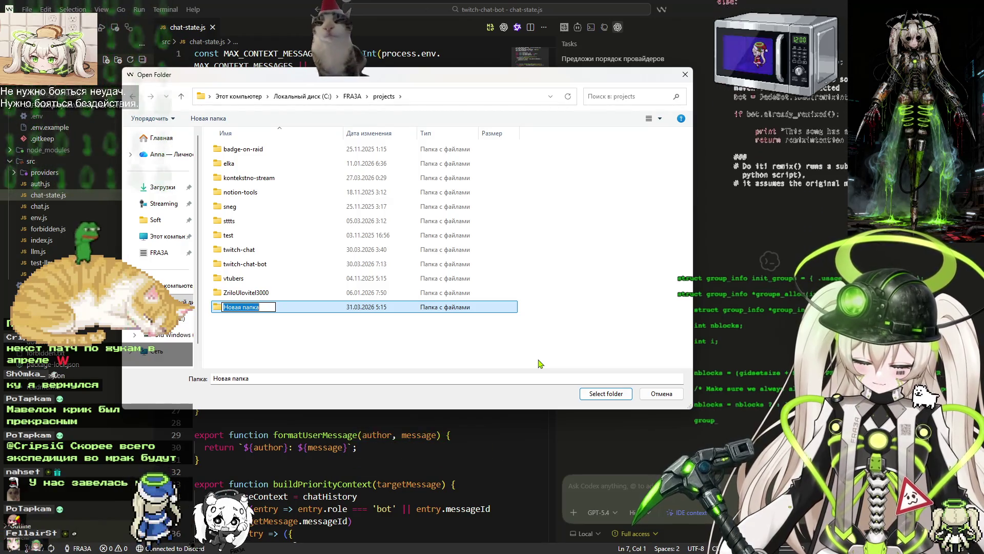
Name the folder obs-gemini-image-gen-2 and open it as the project.
{"action": "type", "text": "tw"}
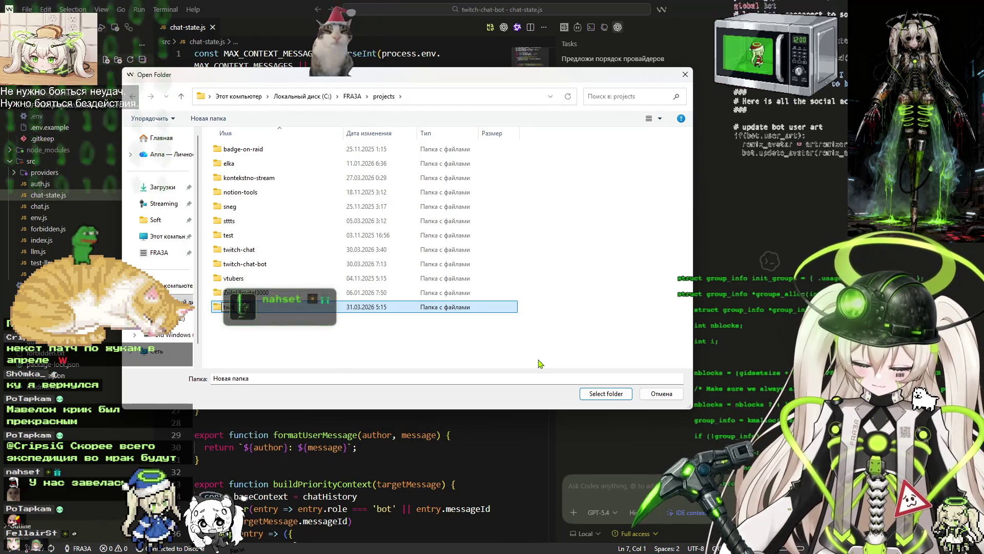
{"action": "type", "text": "i"}
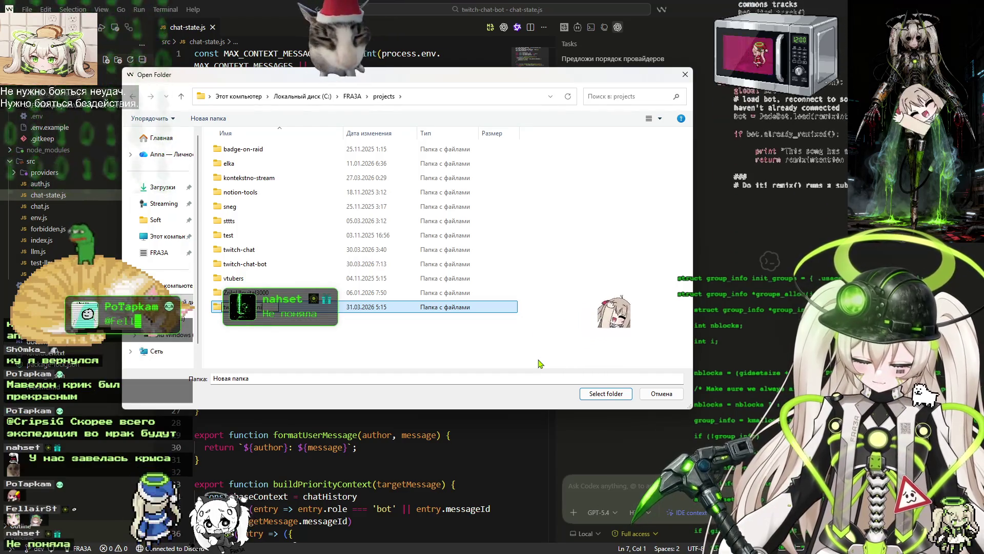
{"action": "type", "text": "tch-mini-amag"}
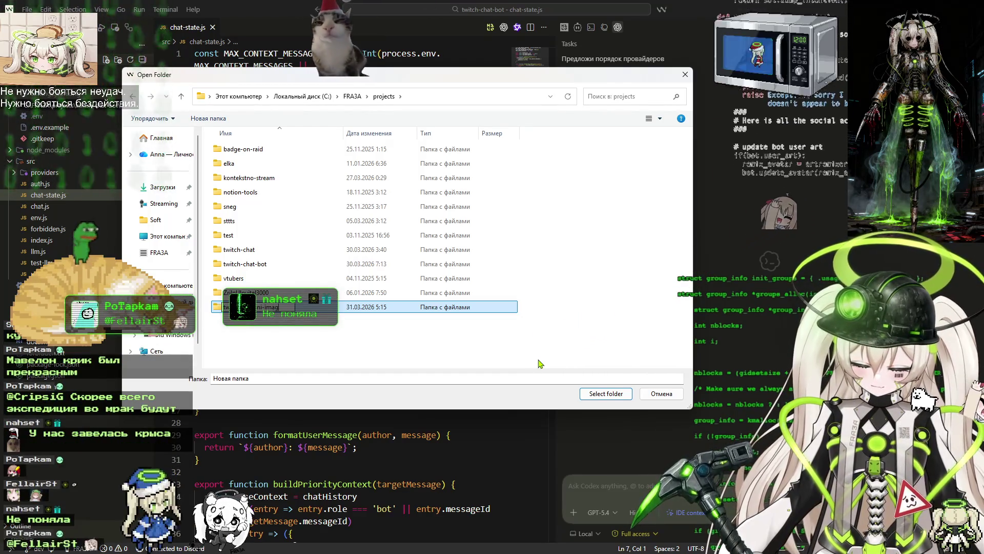
{"action": "type", "text": "e-gen"}
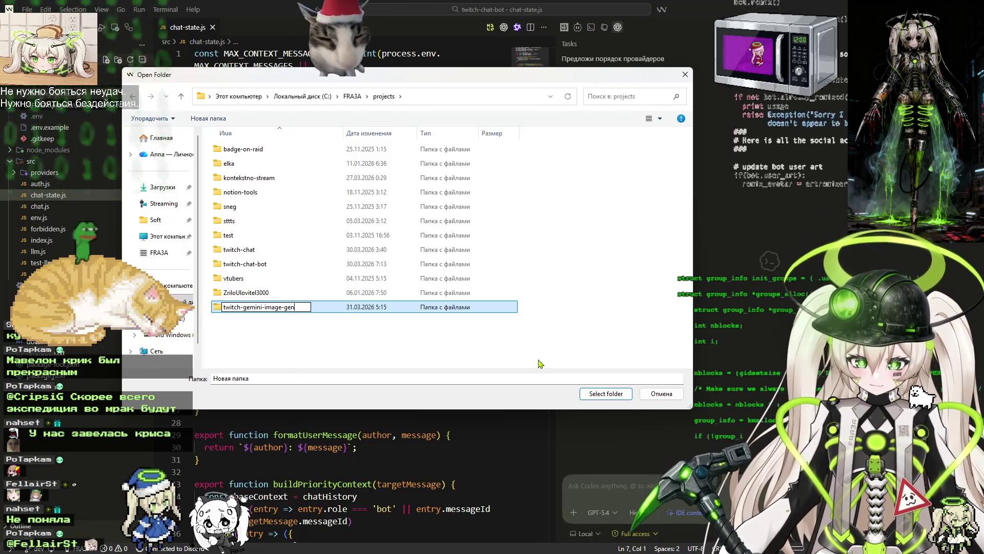
{"action": "key", "text": "Home"}
{"action": "key", "text": "ctrl+shift+Right"}
{"action": "type", "text": "obs"}
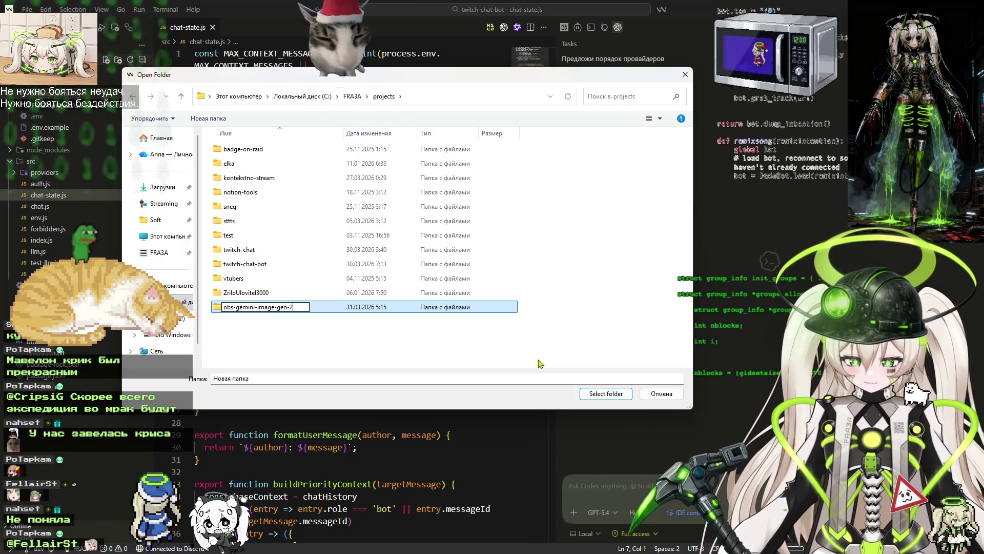
{"action": "key", "text": "Return"}
{"action": "key", "text": "Return"}
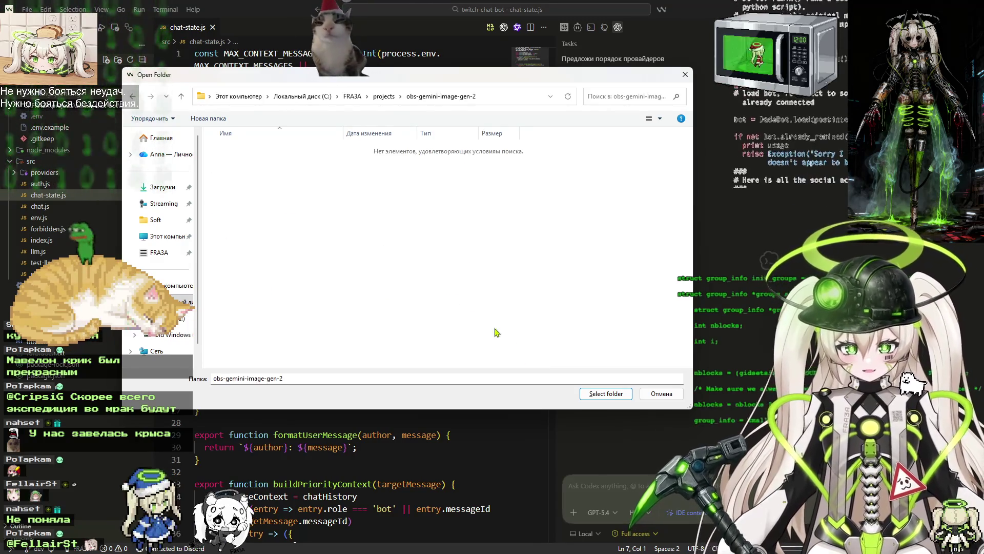
{"action": "left_click", "coordinate": [605, 393]}
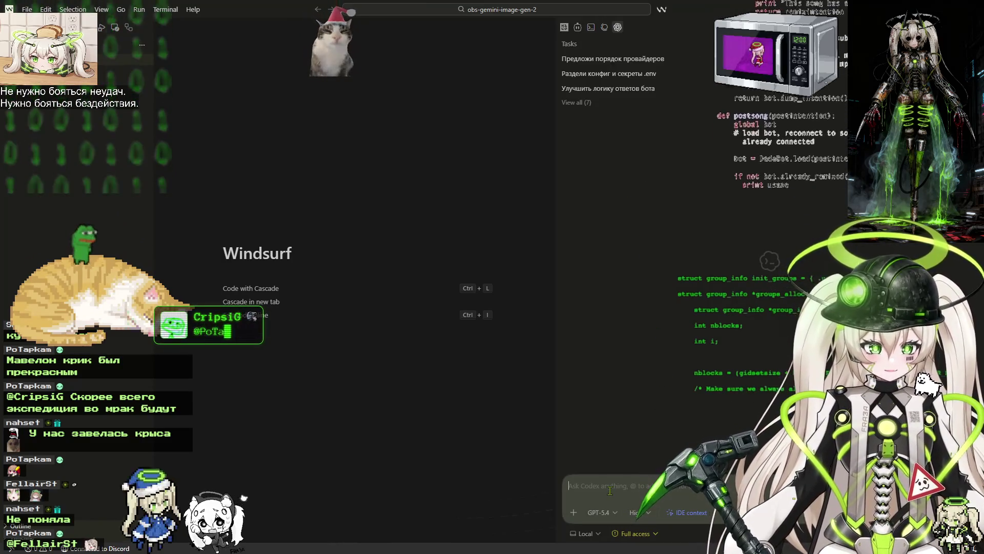
Paste the Twitch-reward image-generation task prompt into Codex and submit it.
{"action": "left_click", "coordinate": [614, 490]}
{"action": "key", "text": "ctrl+v"}
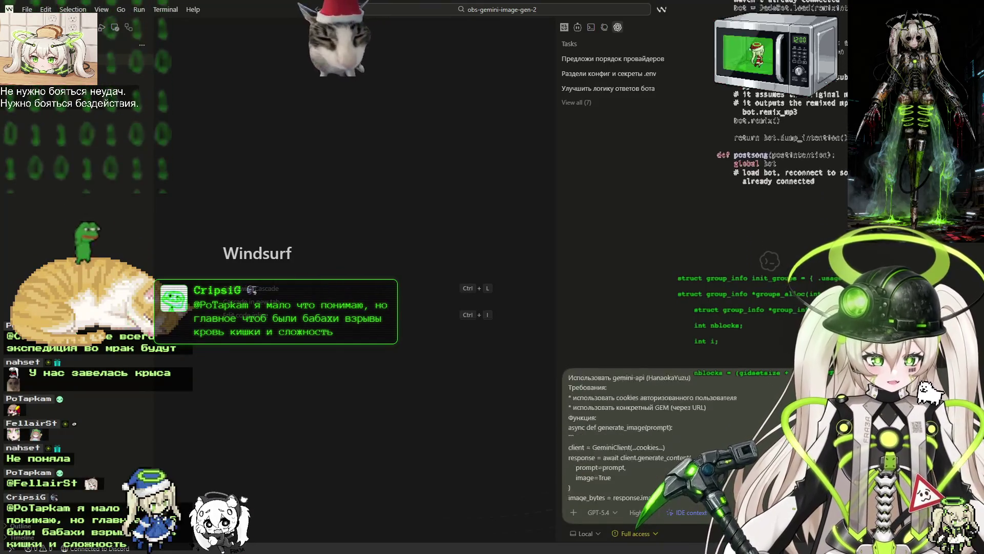
{"action": "scroll", "coordinate": [635, 441], "scroll_direction": "down", "scroll_amount": 10}
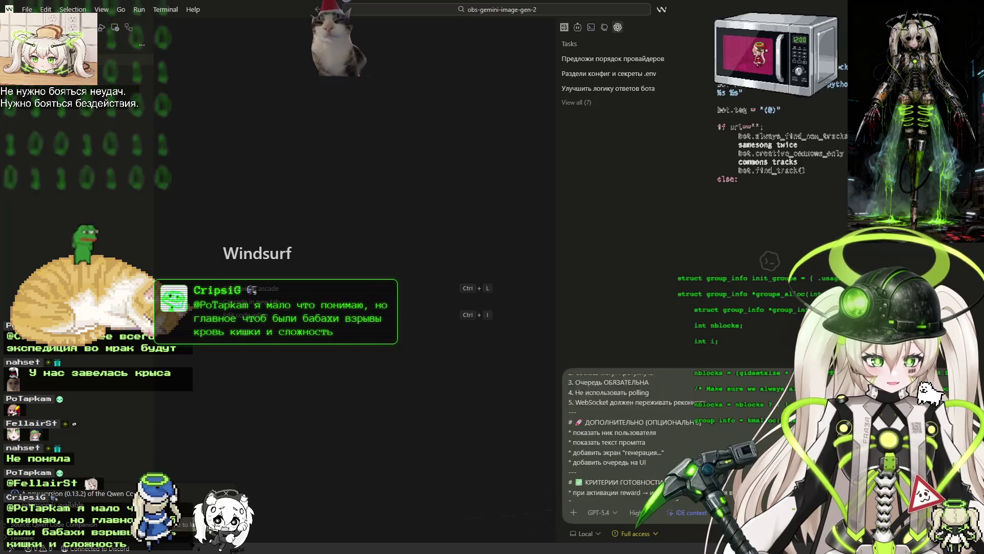
{"action": "scroll", "coordinate": [635, 441], "scroll_direction": "down", "scroll_amount": 1}
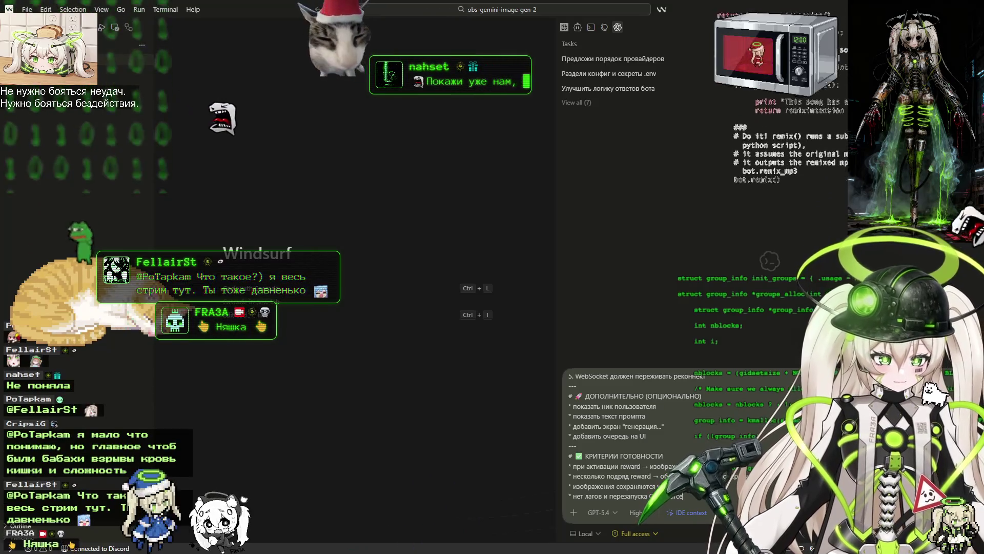
{"action": "key", "text": "Return"}
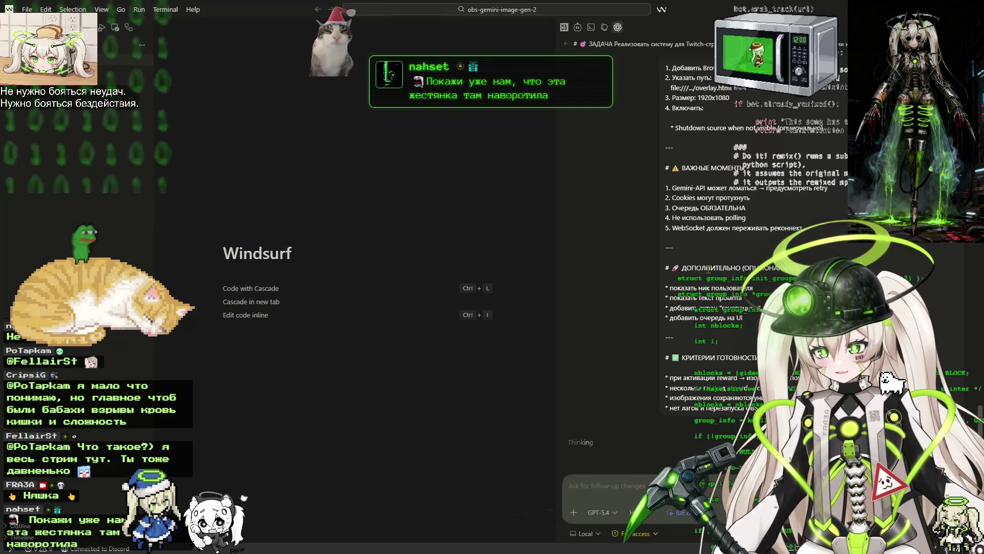
{"action": "mouse_move", "coordinate": [441, 12]}
{"action": "left_mouse_down"}
{"action": "mouse_move", "coordinate": [501, 50]}
{"action": "mouse_move", "coordinate": [540, 55]}
{"action": "mouse_move", "coordinate": [443, 90]}
{"action": "left_mouse_up"}
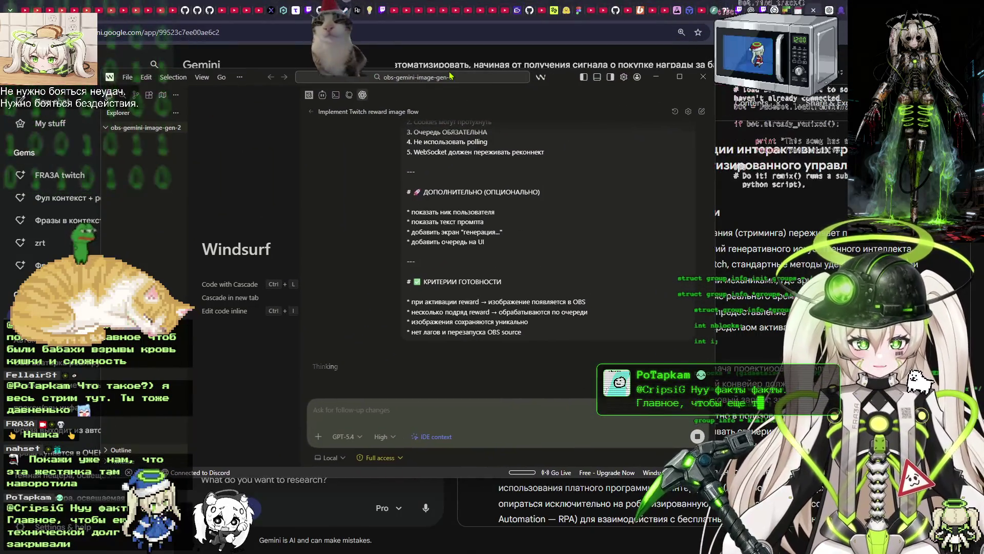
{"action": "scroll", "coordinate": [532, 266], "scroll_direction": "up", "scroll_amount": 15}
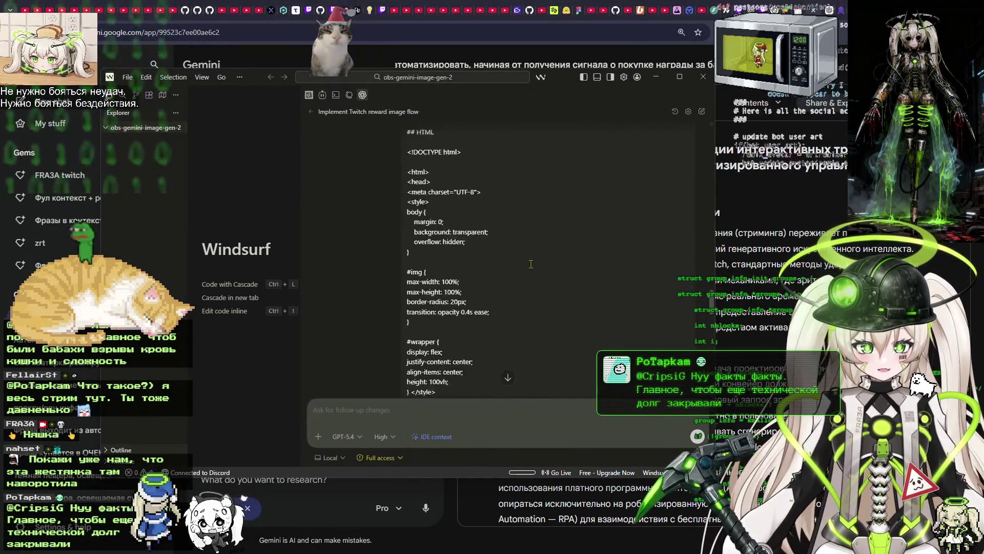
{"action": "scroll", "coordinate": [534, 268], "scroll_direction": "up", "scroll_amount": 15}
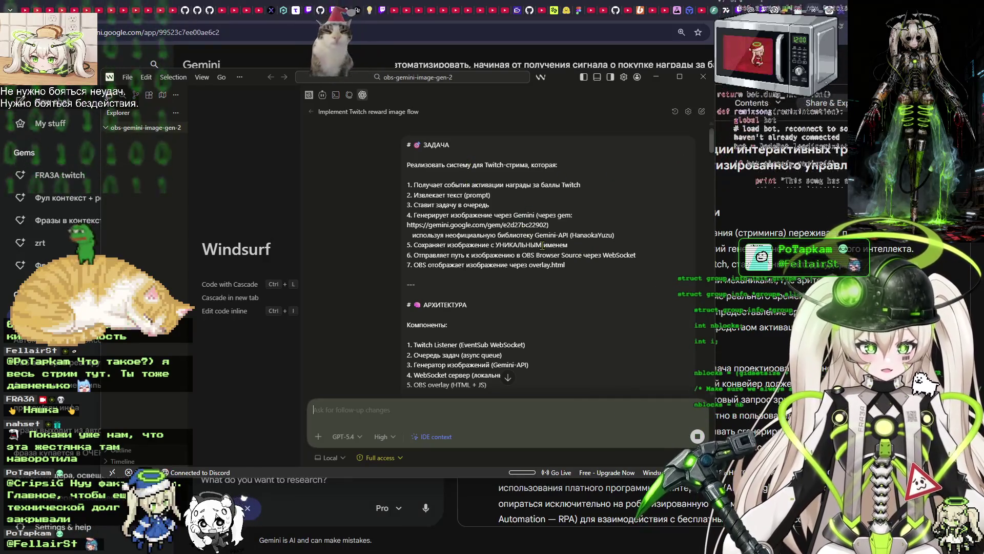
{"action": "scroll", "coordinate": [704, 194], "scroll_direction": "down", "scroll_amount": 10}
{"action": "scroll", "coordinate": [704, 194], "scroll_direction": "down", "scroll_amount": 15}
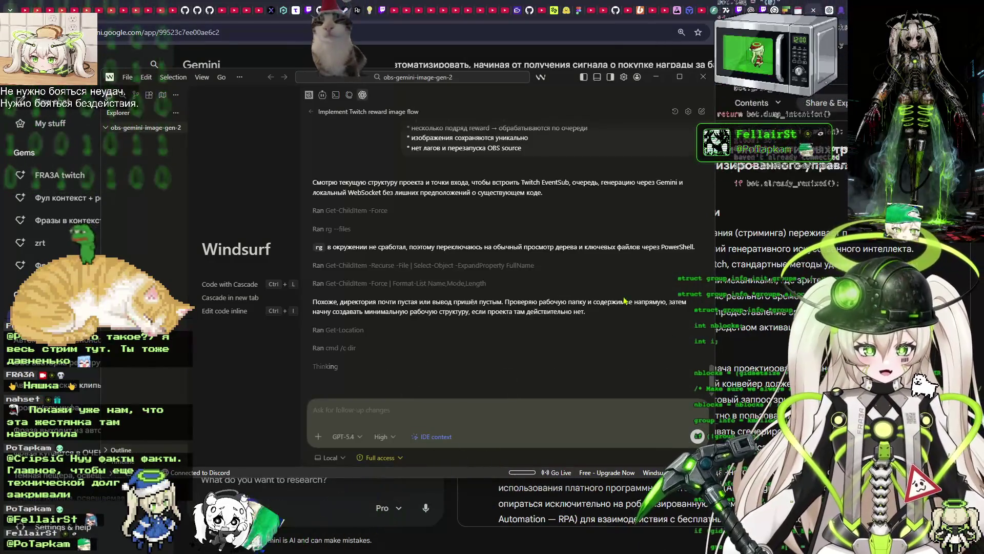
{"action": "scroll", "coordinate": [600, 203], "scroll_direction": "up", "scroll_amount": 4}
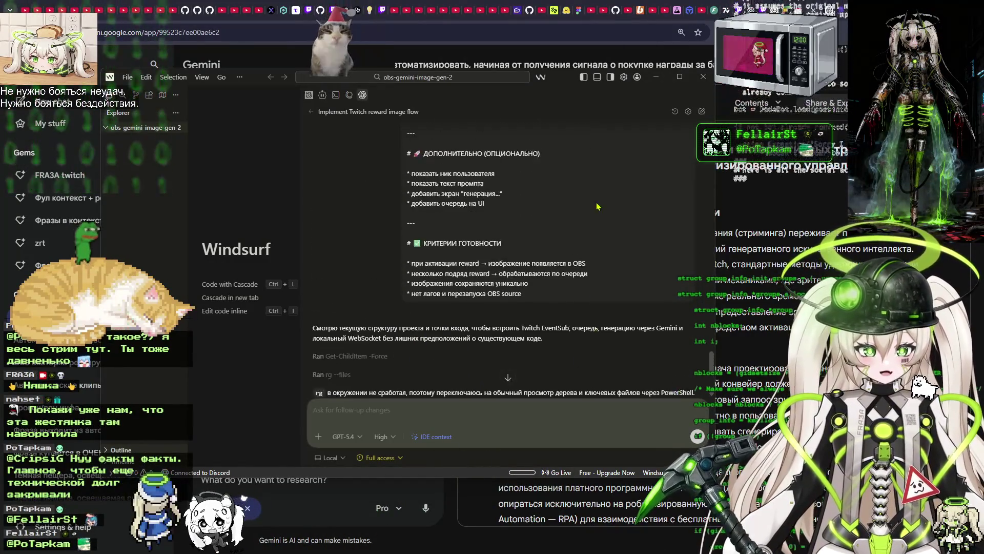
{"action": "double_click", "coordinate": [554, 70]}
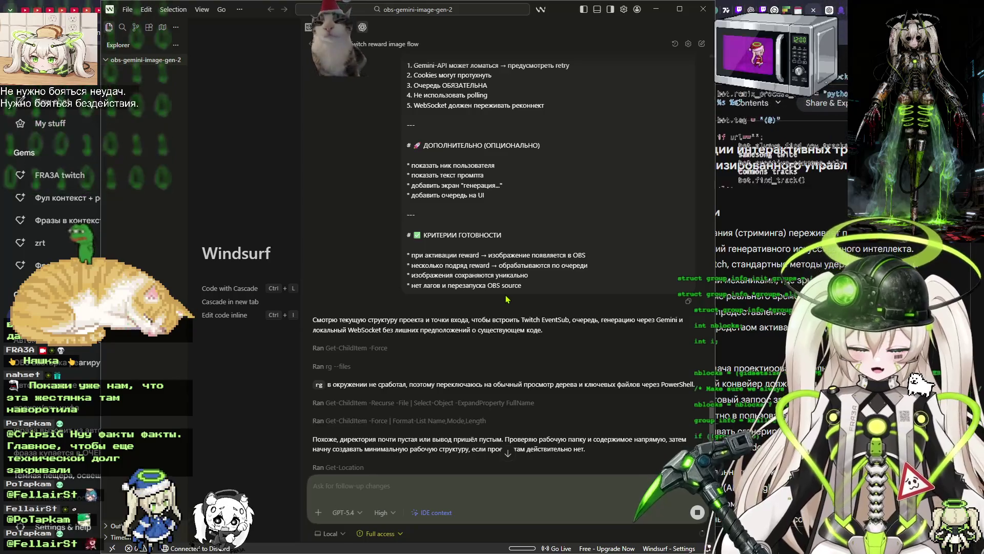
Copy the Gemini coder prompt from «Действуй как Senior Python…» through its end.
{"action": "key", "text": "alt+Tab"}
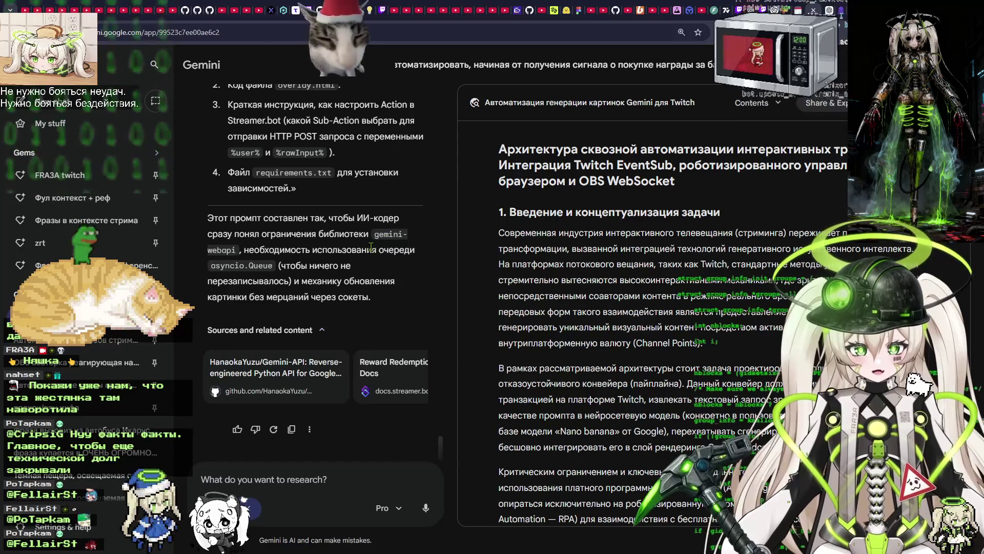
{"action": "scroll", "coordinate": [371, 247], "scroll_direction": "up", "scroll_amount": 4}
{"action": "scroll", "coordinate": [377, 246], "scroll_direction": "down", "scroll_amount": 2}
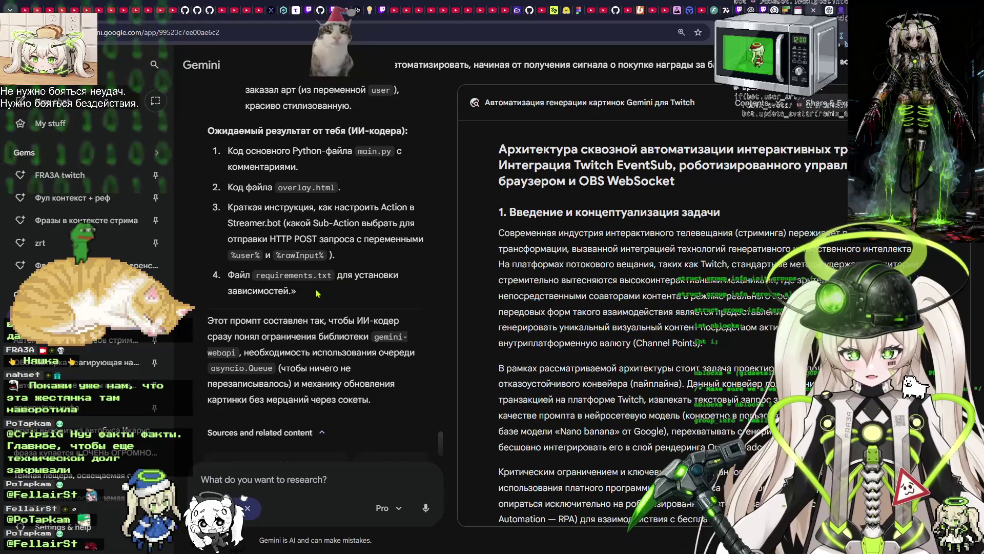
{"action": "scroll", "coordinate": [316, 295], "scroll_direction": "up", "scroll_amount": 6}
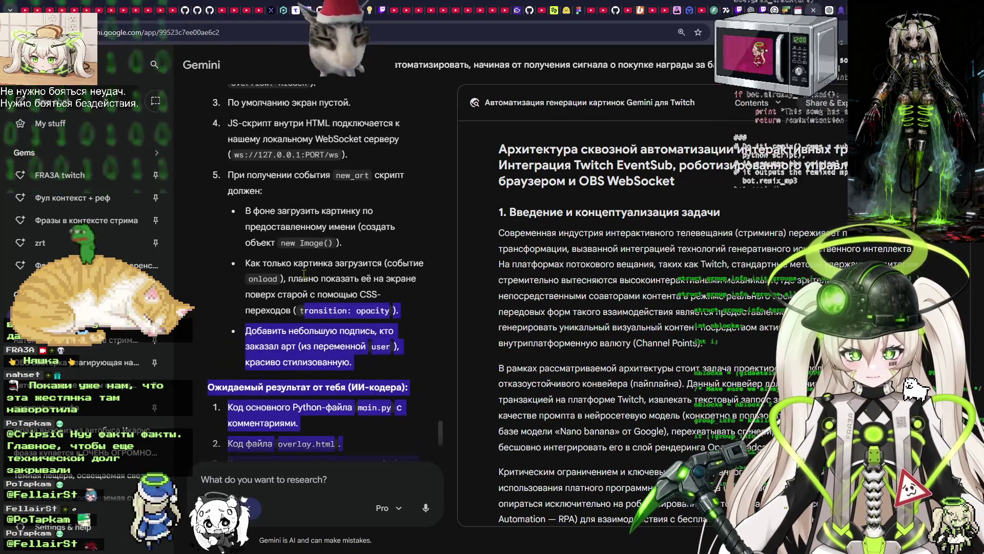
{"action": "scroll", "coordinate": [305, 276], "scroll_direction": "up", "scroll_amount": 5}
{"action": "mouse_move", "coordinate": [287, 300]}
{"action": "left_mouse_down"}
{"action": "mouse_move", "coordinate": [245, 292]}
{"action": "mouse_move", "coordinate": [221, 305]}
{"action": "mouse_move", "coordinate": [217, 328]}
{"action": "mouse_move", "coordinate": [209, 294]}
{"action": "mouse_move", "coordinate": [311, 306]}
{"action": "mouse_move", "coordinate": [275, 250]}
{"action": "left_mouse_up"}
{"action": "scroll", "coordinate": [249, 292], "scroll_direction": "up", "scroll_amount": 5}
{"action": "scroll", "coordinate": [246, 290], "scroll_direction": "up", "scroll_amount": 5}
{"action": "scroll", "coordinate": [309, 306], "scroll_direction": "up", "scroll_amount": 4}
{"action": "scroll", "coordinate": [311, 307], "scroll_direction": "up", "scroll_amount": 1}
{"action": "scroll", "coordinate": [311, 306], "scroll_direction": "up", "scroll_amount": 1}
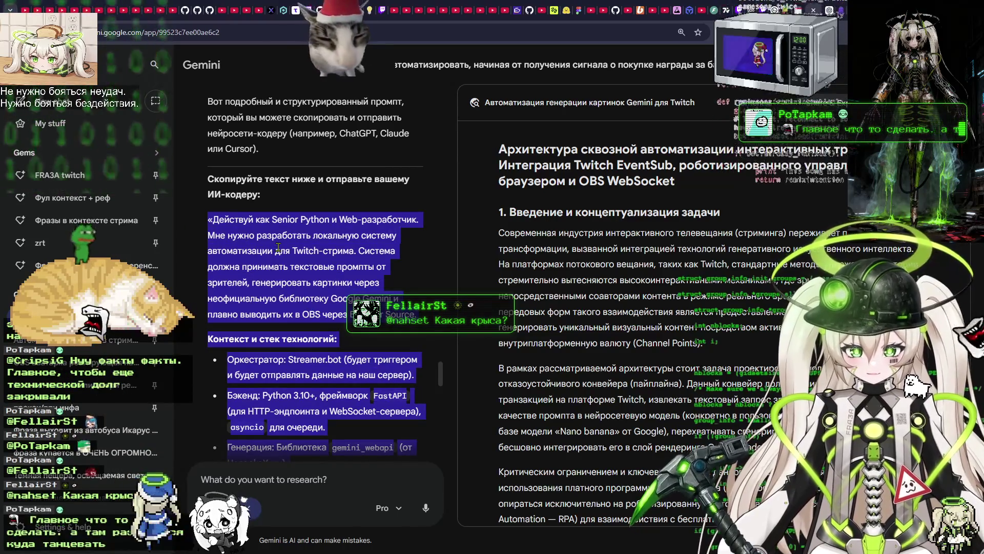
Append a ============== separator and the copied Gemini coder prompt to the Notepad notes.
{"action": "key", "text": "alt+Tab"}
{"action": "left_click", "coordinate": [505, 172]}
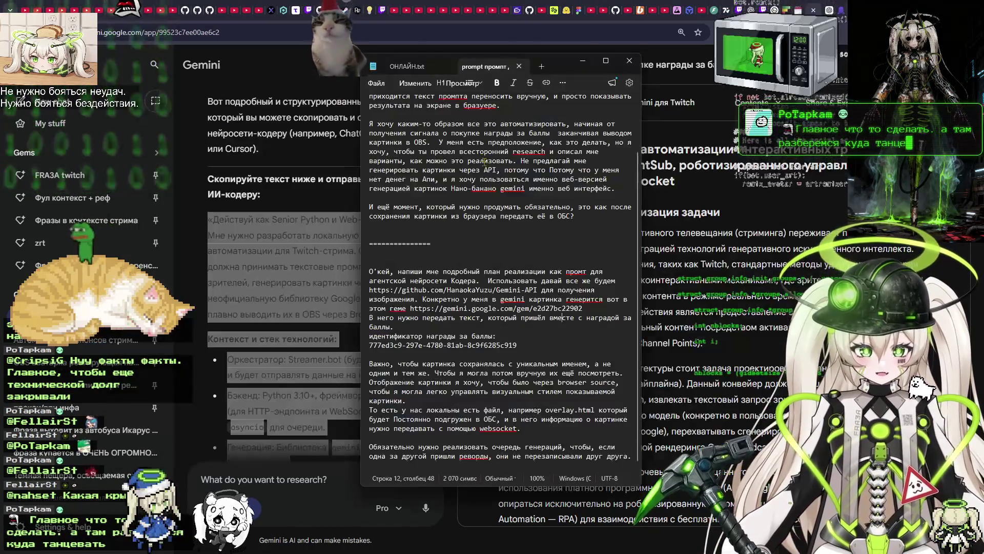
{"action": "left_click", "coordinate": [632, 458]}
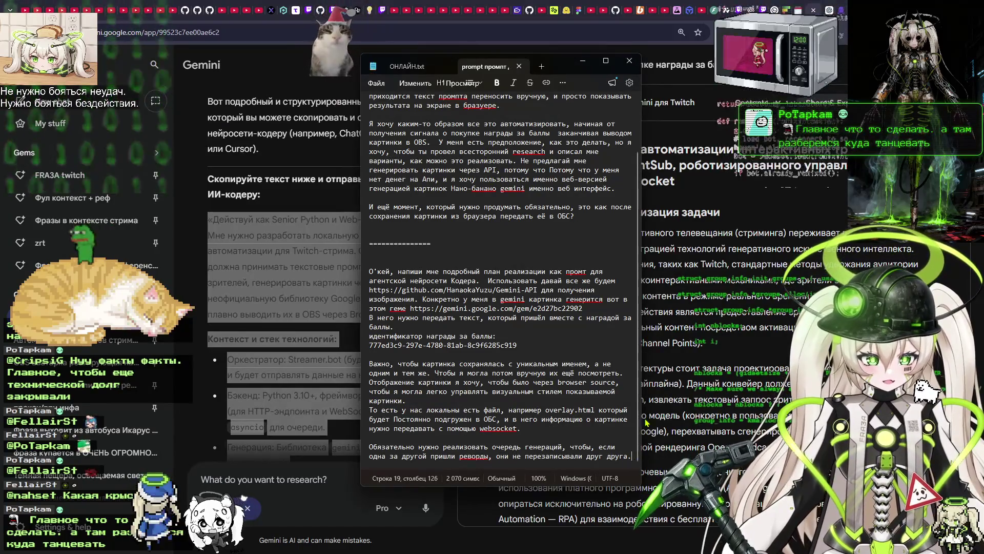
{"action": "key", "text": "Return"}
{"action": "key", "text": "Return"}
{"action": "key", "text": "Return"}
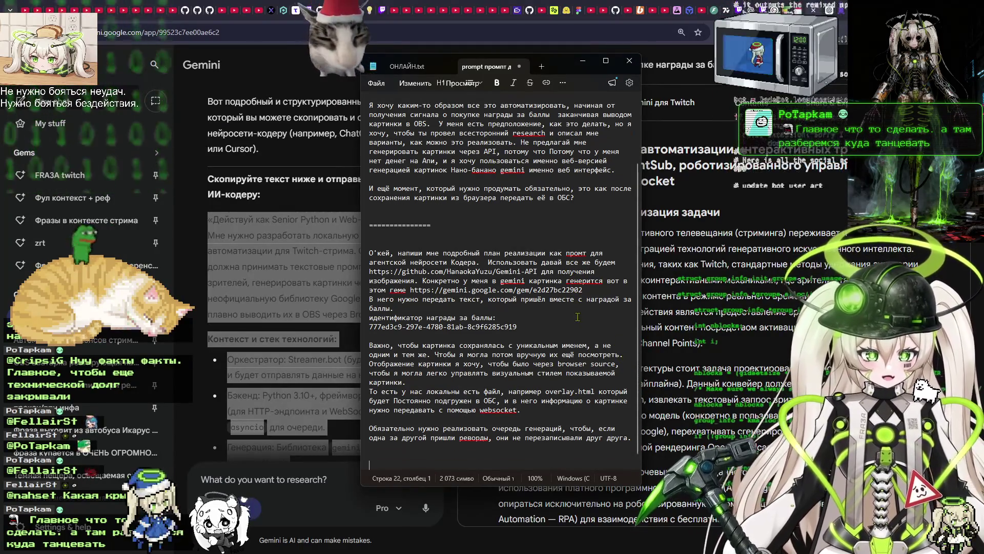
{"action": "type", "text": "-------=================================="}
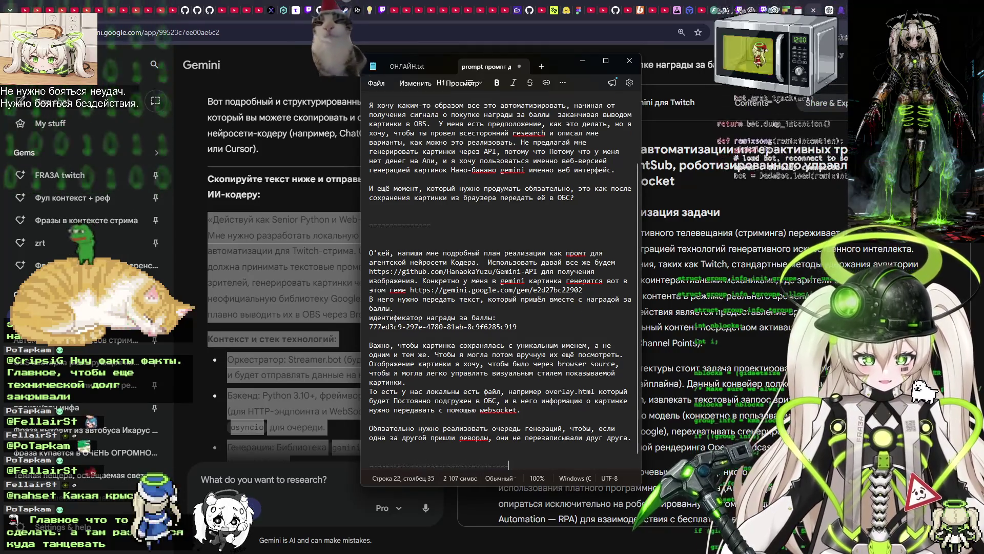
{"action": "key", "text": "Return"}
{"action": "key", "text": "Return"}
{"action": "key", "text": "ctrl+v"}
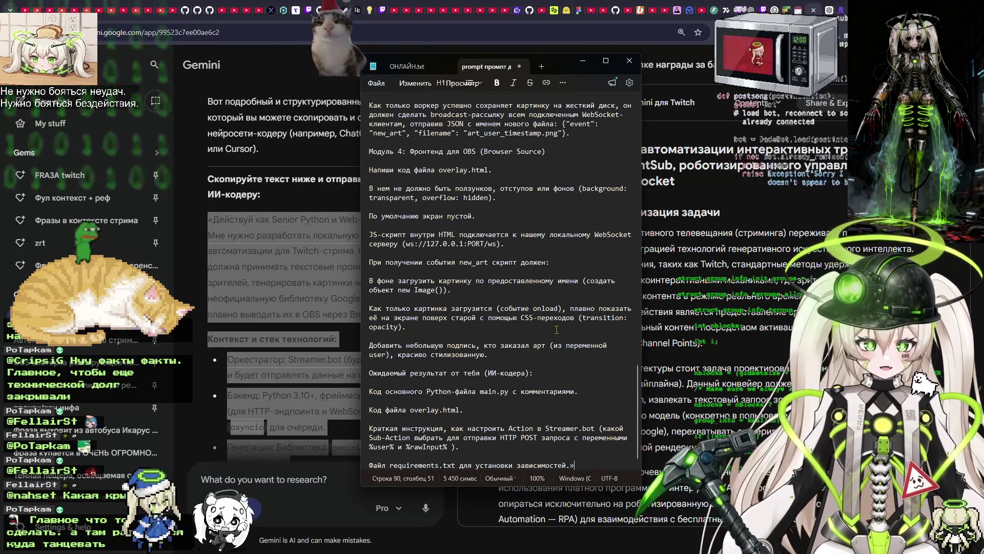
{"action": "left_click", "coordinate": [278, 270]}
Ask Gemini to rewrite the task as a markdown file rather than numbered lists.
{"action": "scroll", "coordinate": [308, 421], "scroll_direction": "down", "scroll_amount": 7}
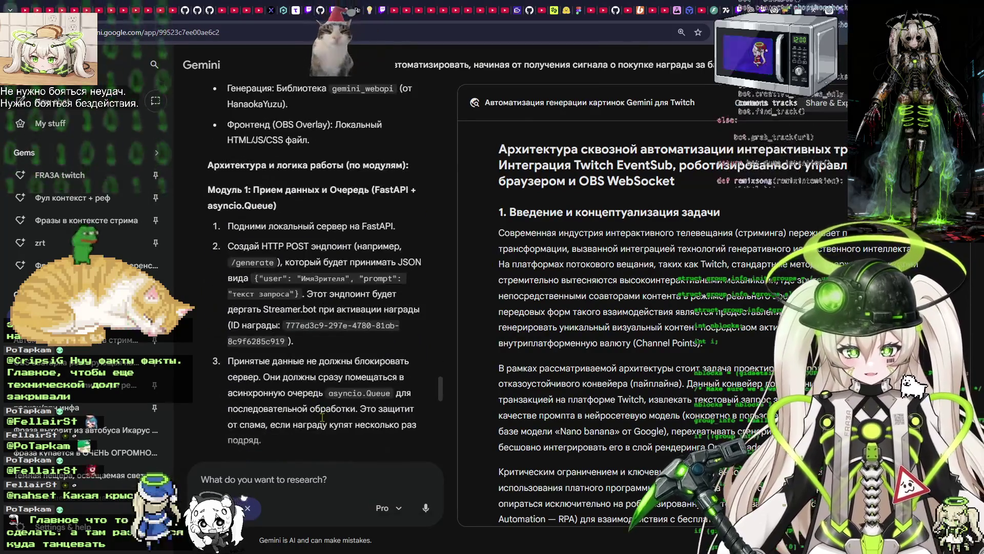
{"action": "left_click", "coordinate": [275, 477]}
{"action": "type", "text": "g"}
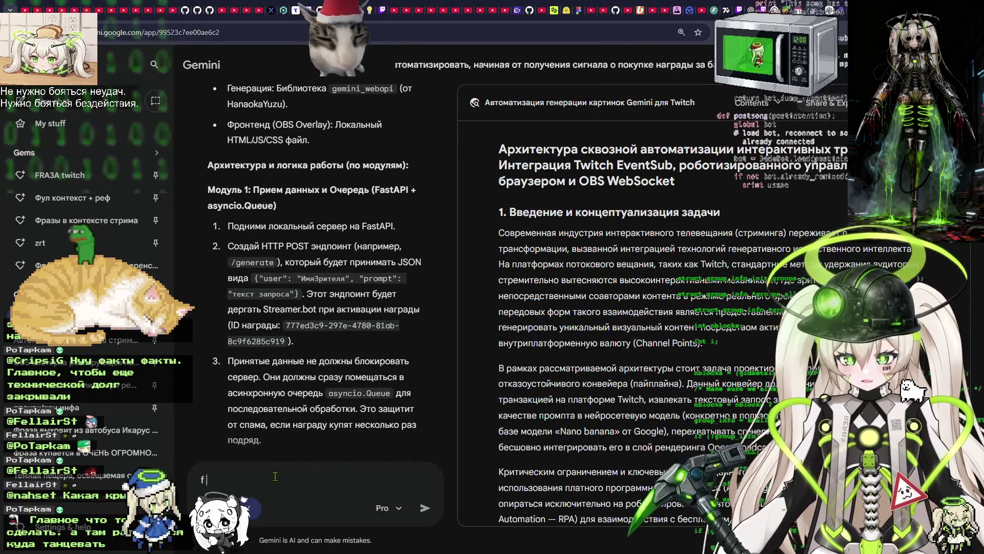
{"action": "key", "text": "BackSpace"}
{"action": "type", "text": "a"}
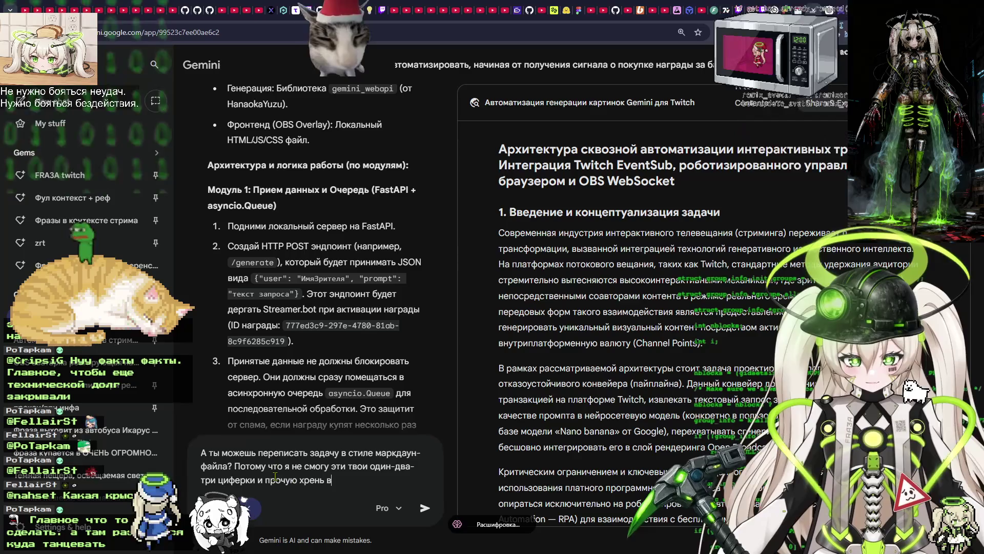
{"action": "key", "text": "Return"}
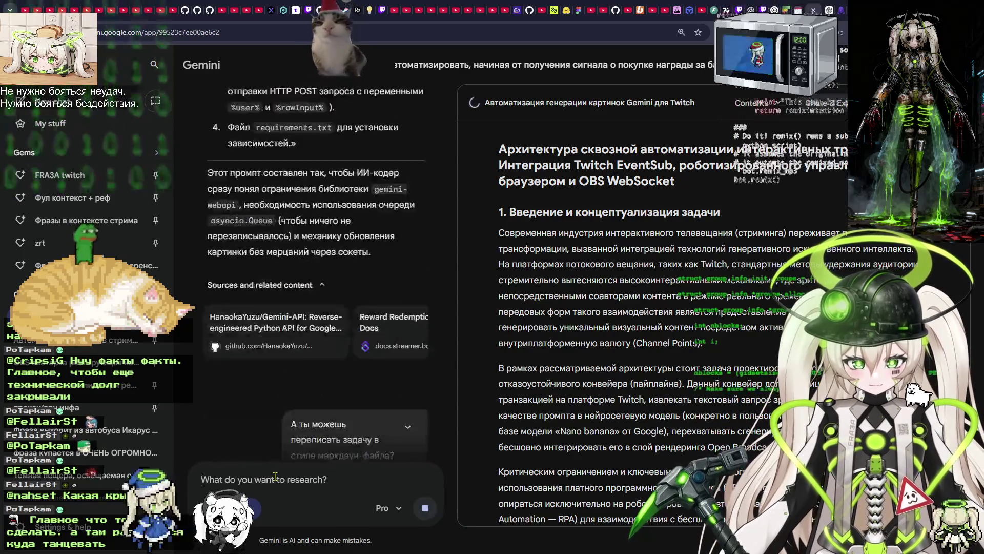
{"action": "key", "text": "ctrl+Tab"}
Read through Jules's clarifying questions in its OBS image-generation session.
{"action": "left_click", "coordinate": [833, 6]}
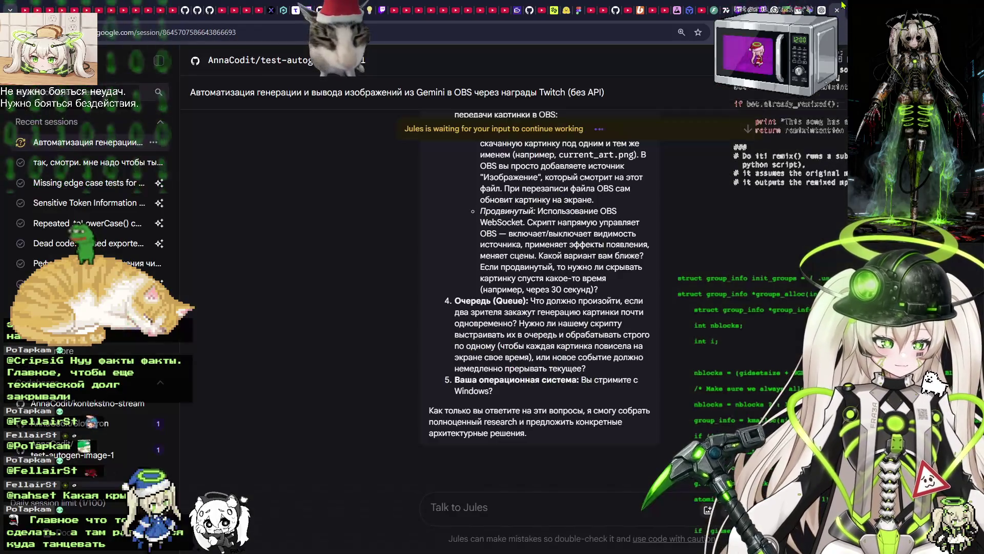
{"action": "scroll", "coordinate": [650, 172], "scroll_direction": "up", "scroll_amount": 15}
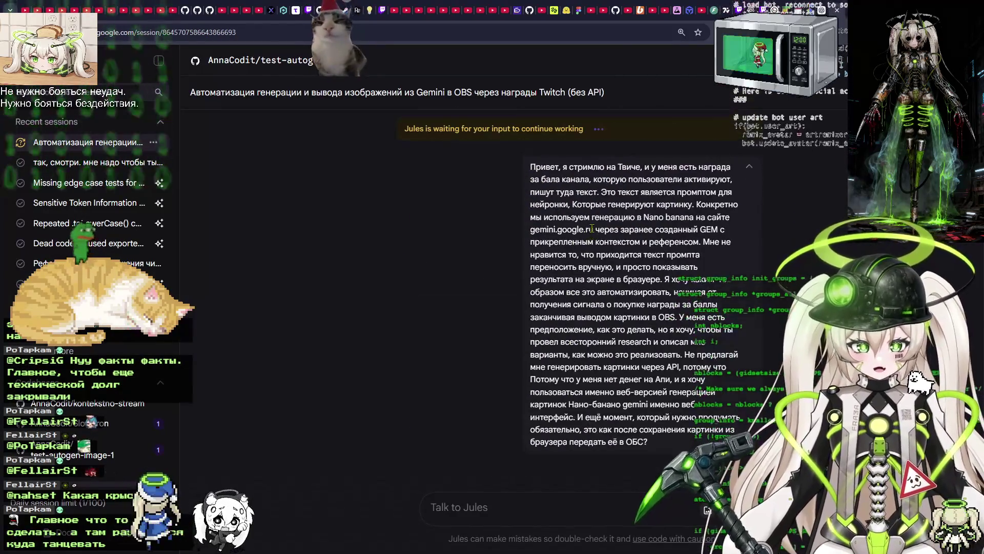
{"action": "scroll", "coordinate": [606, 166], "scroll_direction": "down", "scroll_amount": 6}
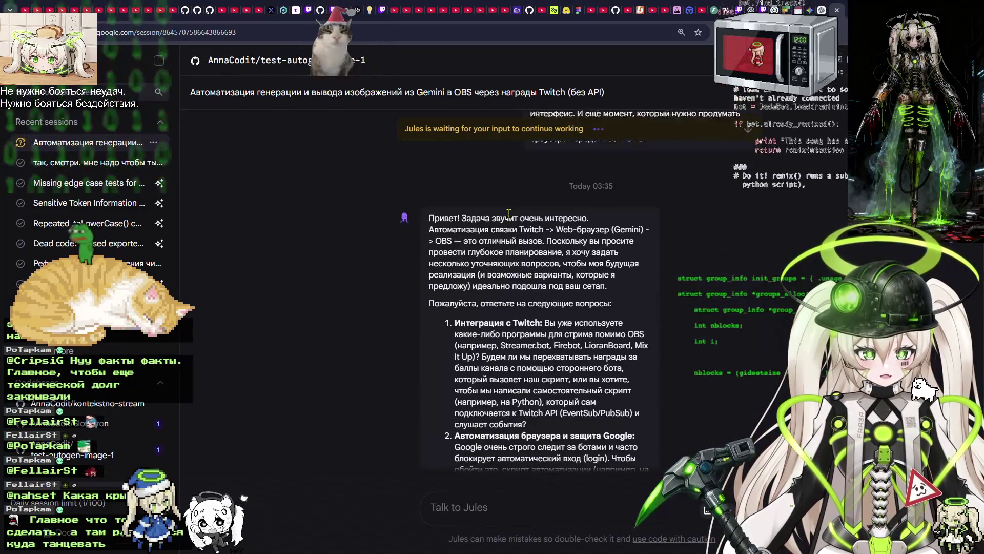
{"action": "scroll", "coordinate": [560, 226], "scroll_direction": "down", "scroll_amount": 1}
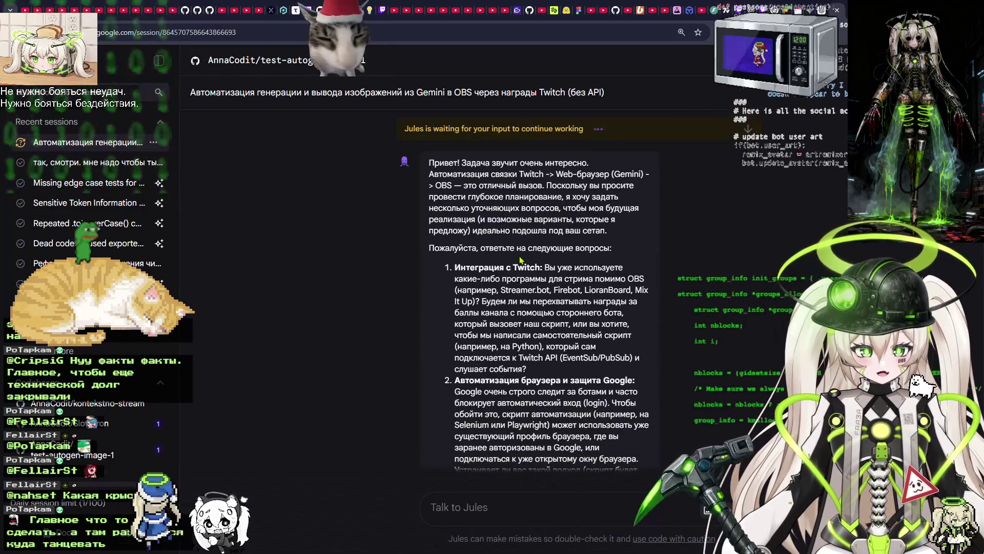
{"action": "scroll", "coordinate": [520, 259], "scroll_direction": "down", "scroll_amount": 1}
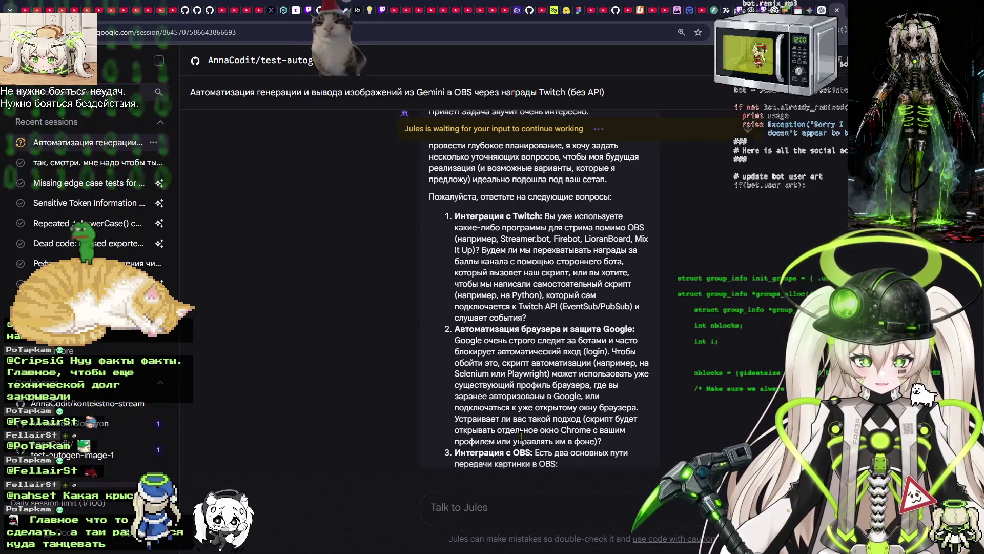
Begin a reply to Jules, answering the first question with '1. streamerbot'.
{"action": "left_click", "coordinate": [511, 501]}
{"action": "type", "text": "1 ст"}
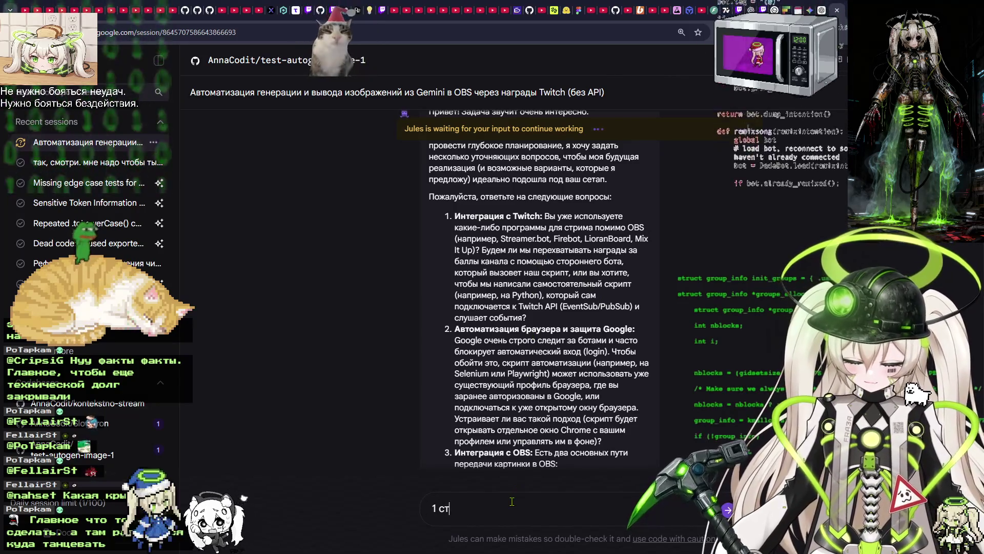
{"action": "type", "text": "раниц"}
{"action": "key", "text": "ctrl+BackSpace"}
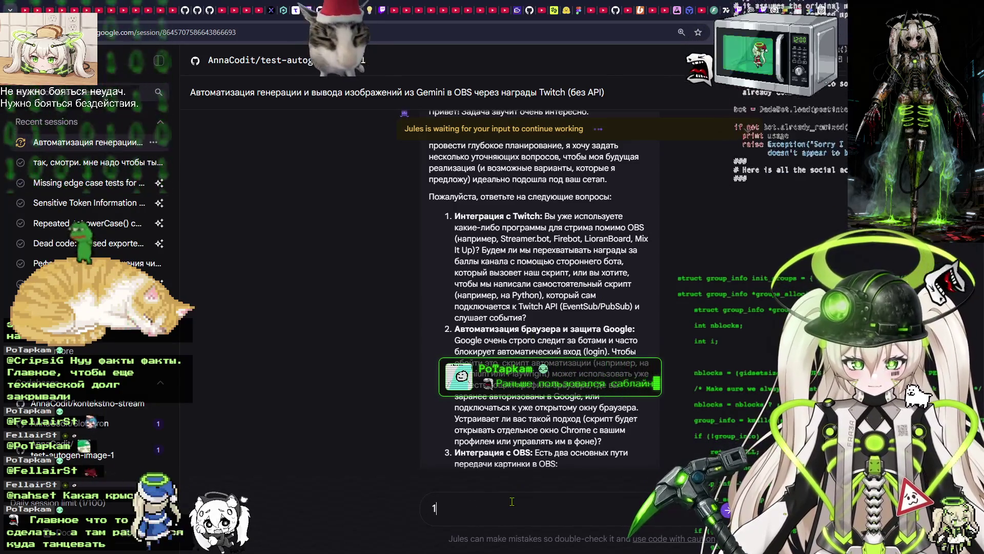
{"action": "type", "text": "streame"}
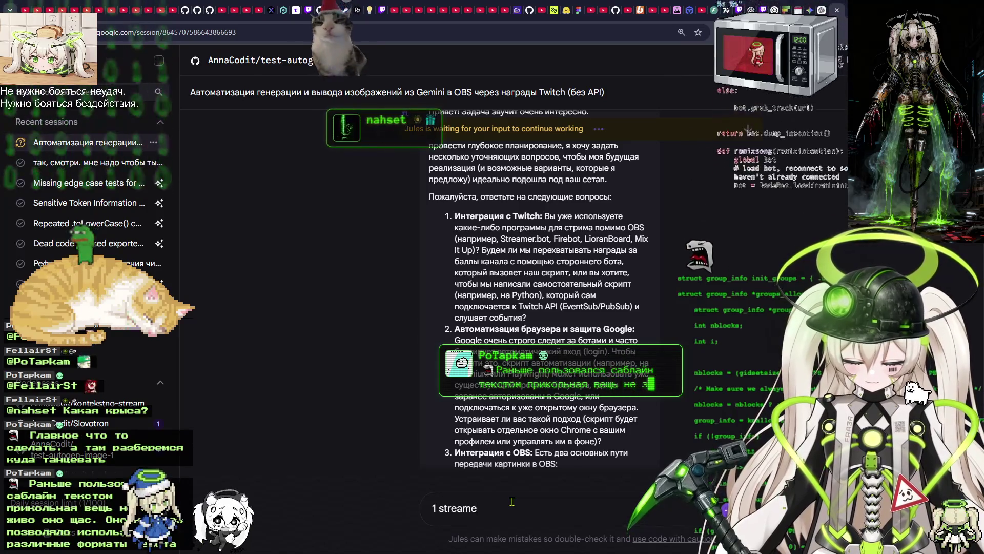
{"action": "type", "text": "rbot"}
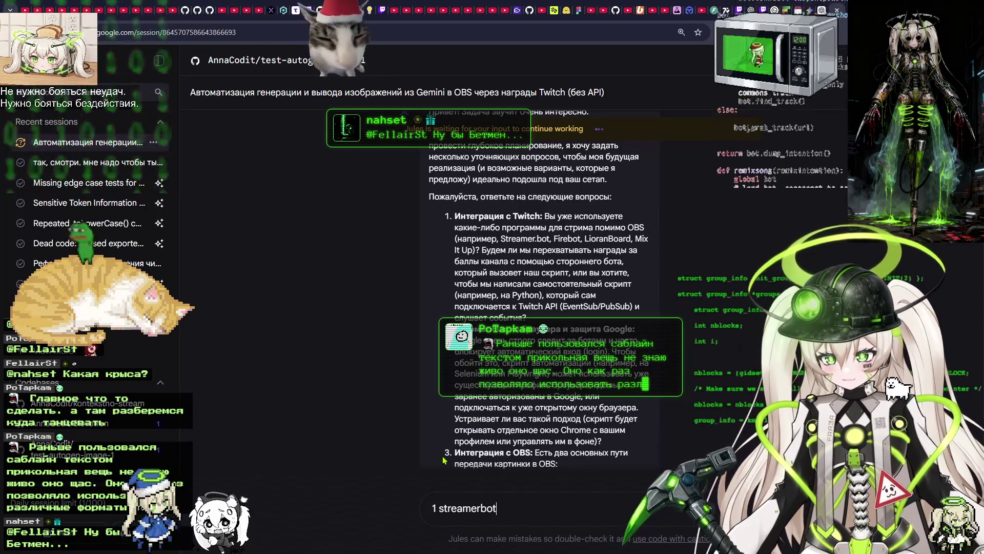
{"action": "left_click", "coordinate": [434, 508]}
{"action": "type", "text": "."}
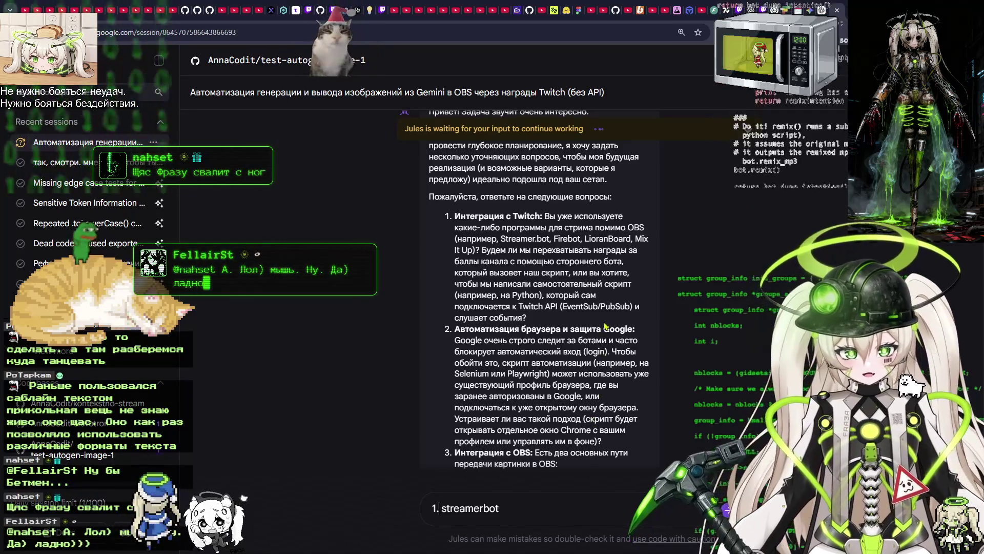
{"action": "scroll", "coordinate": [604, 328], "scroll_direction": "up", "scroll_amount": 3}
{"action": "scroll", "coordinate": [552, 320], "scroll_direction": "down", "scroll_amount": 5}
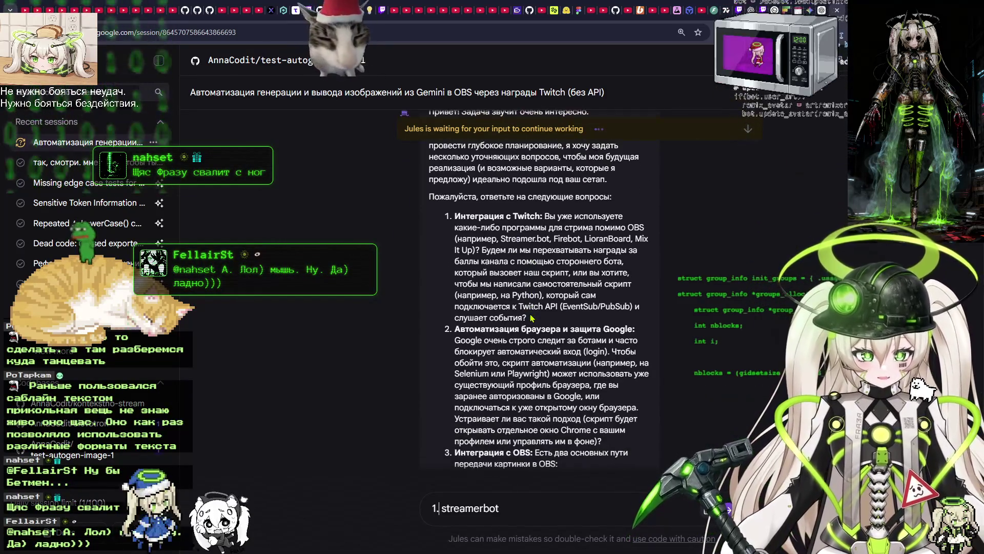
{"action": "scroll", "coordinate": [476, 226], "scroll_direction": "up", "scroll_amount": 1}
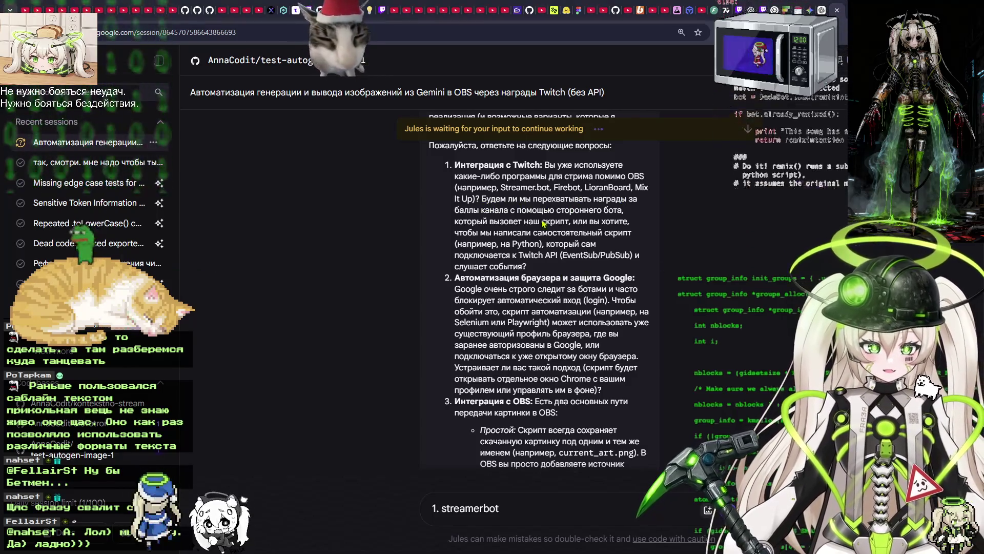
{"action": "key", "text": "alt+Tab"}
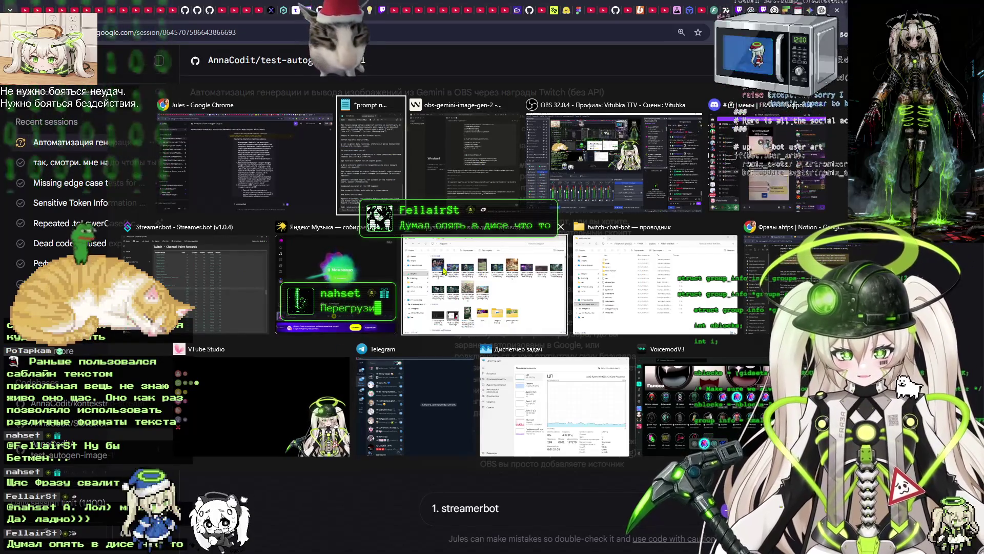
Check Cascade's latest build progress at the bottom of the obs-gemini-image-gen-2 panel.
{"action": "left_click", "coordinate": [499, 186]}
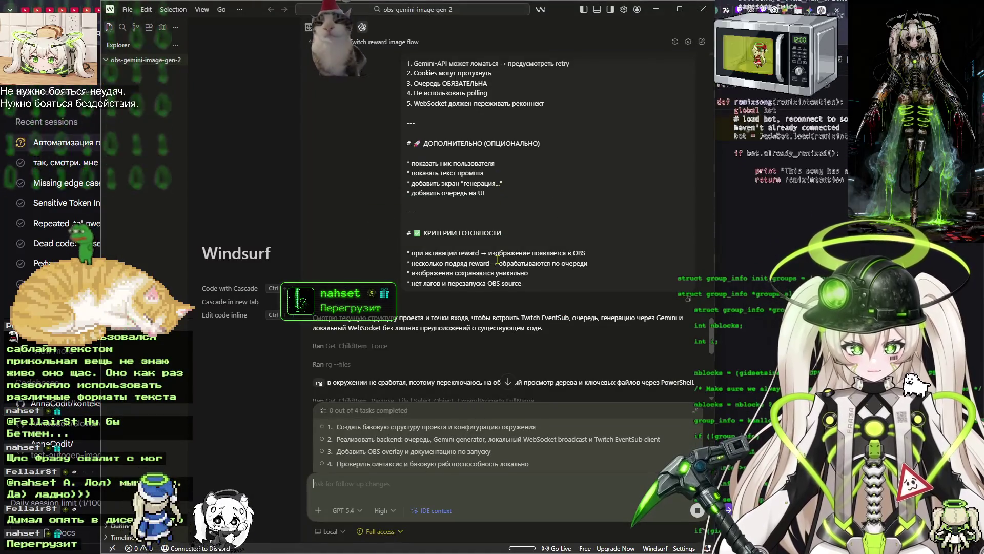
{"action": "scroll", "coordinate": [461, 308], "scroll_direction": "down", "scroll_amount": 10}
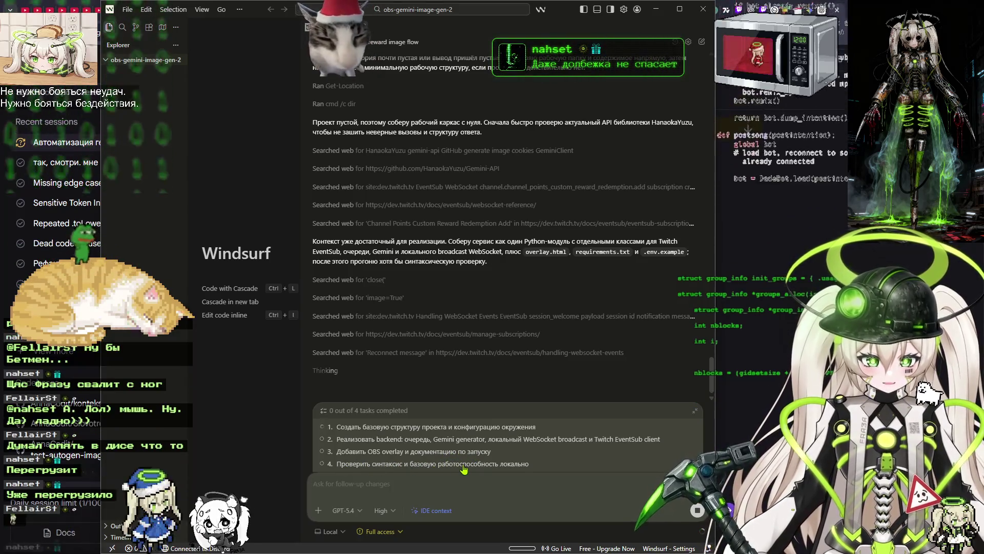
{"action": "key", "text": "alt+Tab"}
Check Codex usage (73% of the weekly limit left), then go back to the Jules session.
{"action": "left_click", "coordinate": [828, 6]}
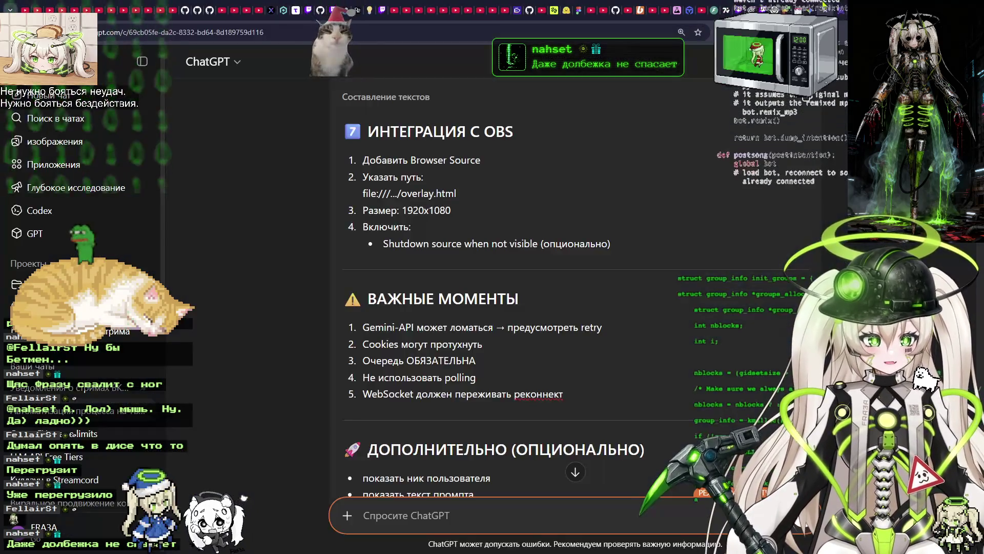
{"action": "left_click", "coordinate": [775, 8]}
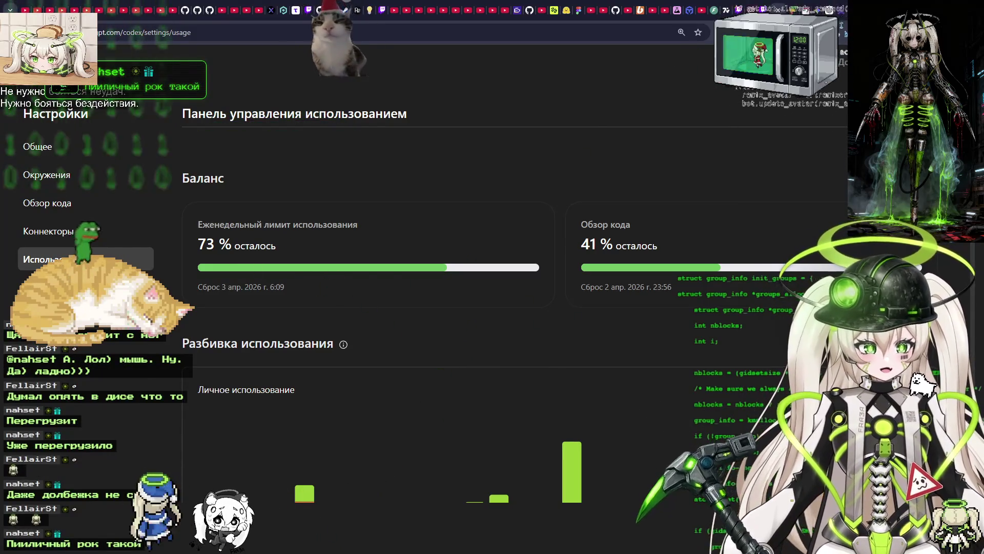
{"action": "key", "text": "ctrl+Tab"}
{"action": "key", "text": "ctrl+Tab"}
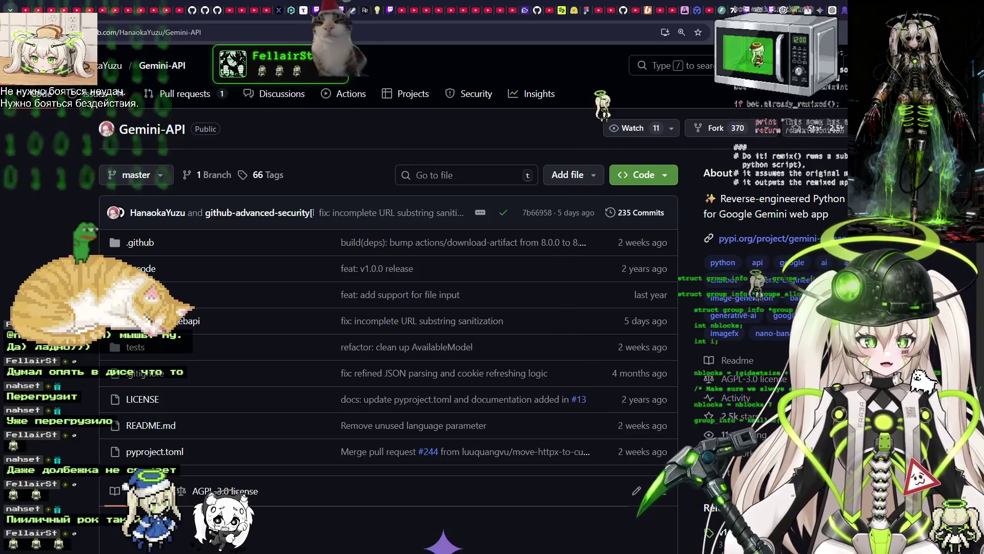
{"action": "key", "text": "ctrl+Tab"}
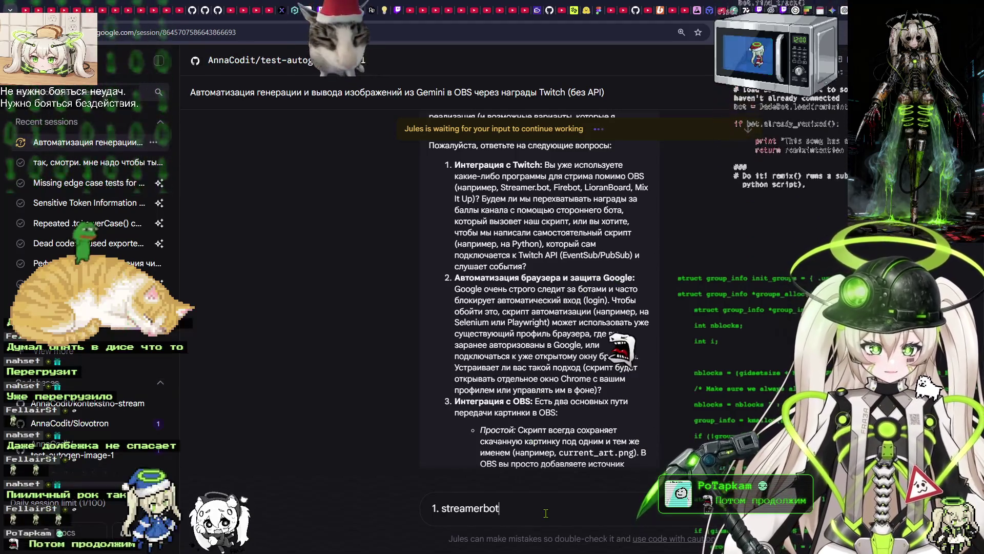
Extend answer 1: rewards come via streamerbot or a Python script, no third-party services.
{"action": "key", "text": "shift+Return"}
{"action": "type", "text": "мне"}
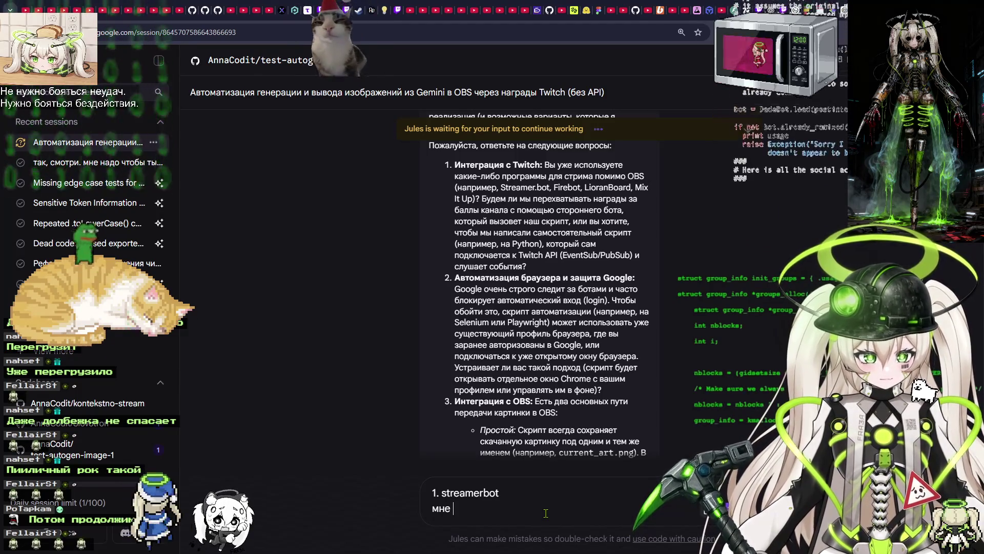
{"action": "key", "text": "BackSpace"}
{"action": "key", "text": "BackSpace"}
{"action": "key", "text": "BackSpace"}
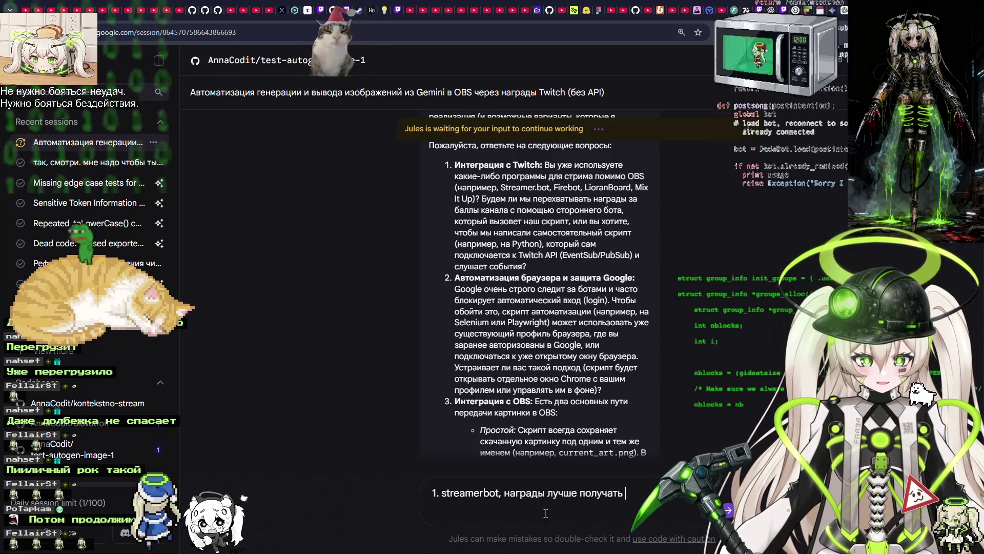
{"action": "type", "text": "него "}
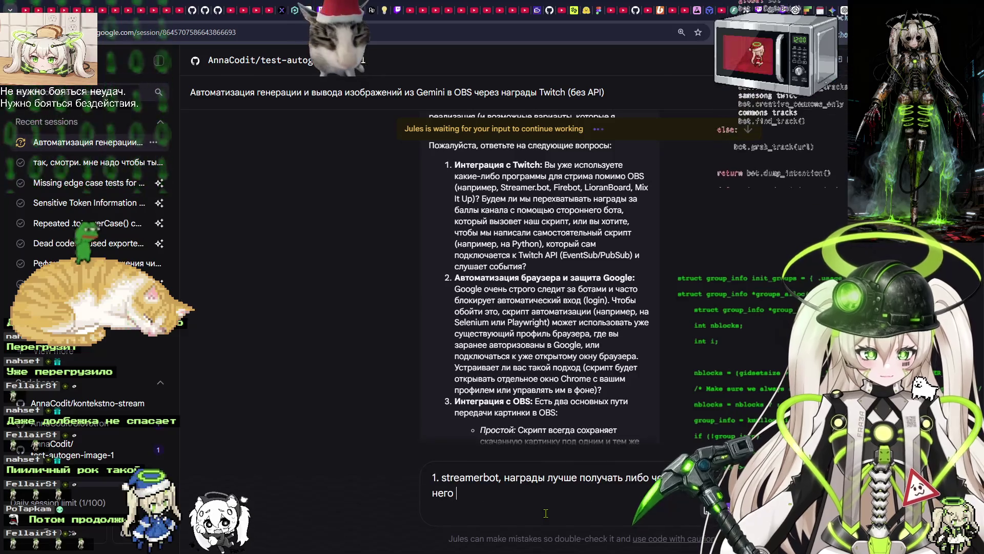
{"action": "type", "text": "либо через питон скрипт без"}
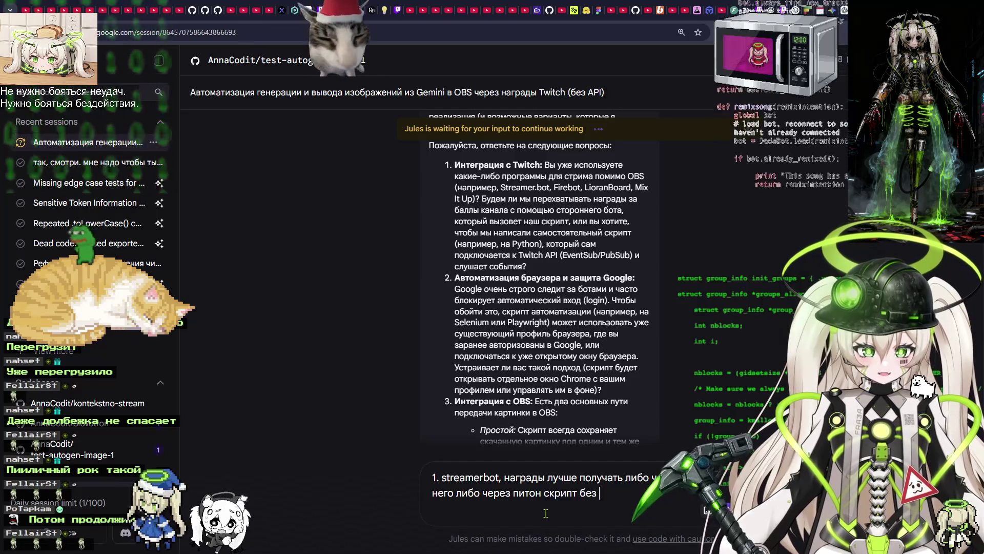
{"action": "key", "text": "ctrl+super"}
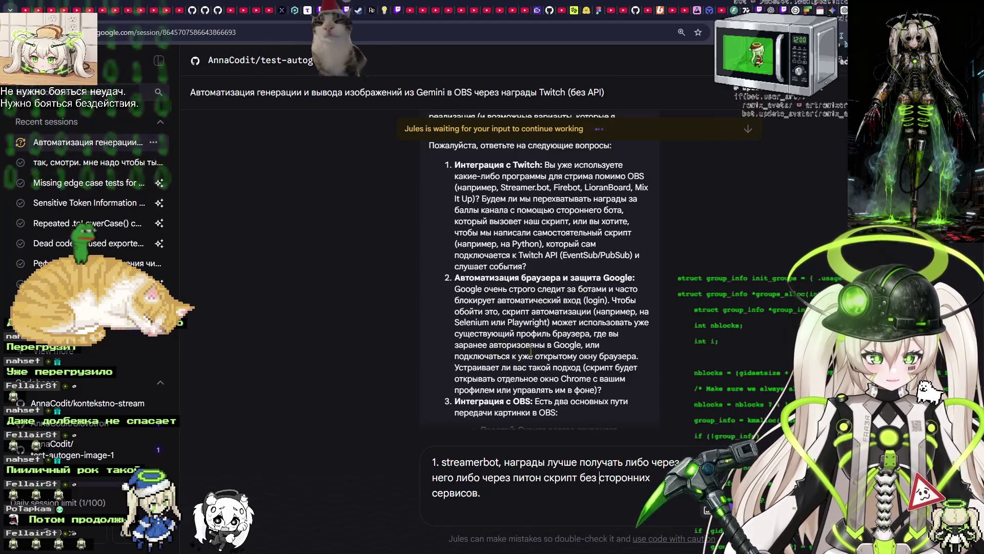
{"action": "scroll", "coordinate": [522, 346], "scroll_direction": "down", "scroll_amount": 1}
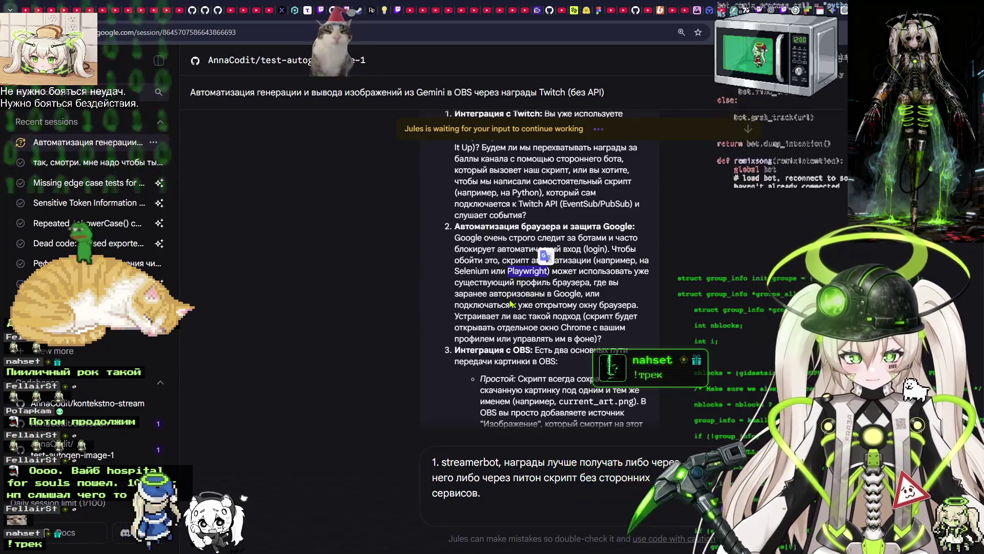
{"action": "left_click", "coordinate": [509, 295]}
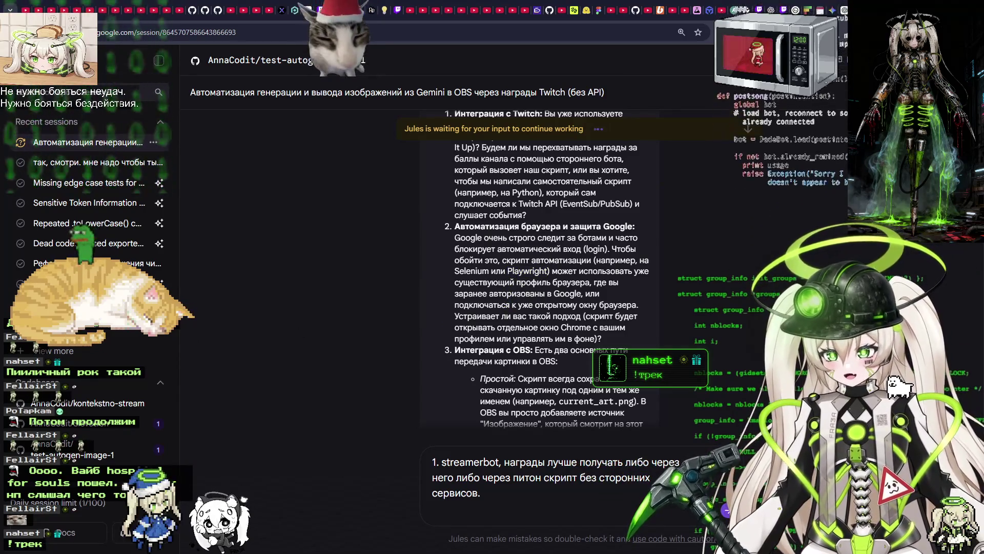
{"action": "scroll", "coordinate": [286, 304], "scroll_direction": "down", "scroll_amount": 3}
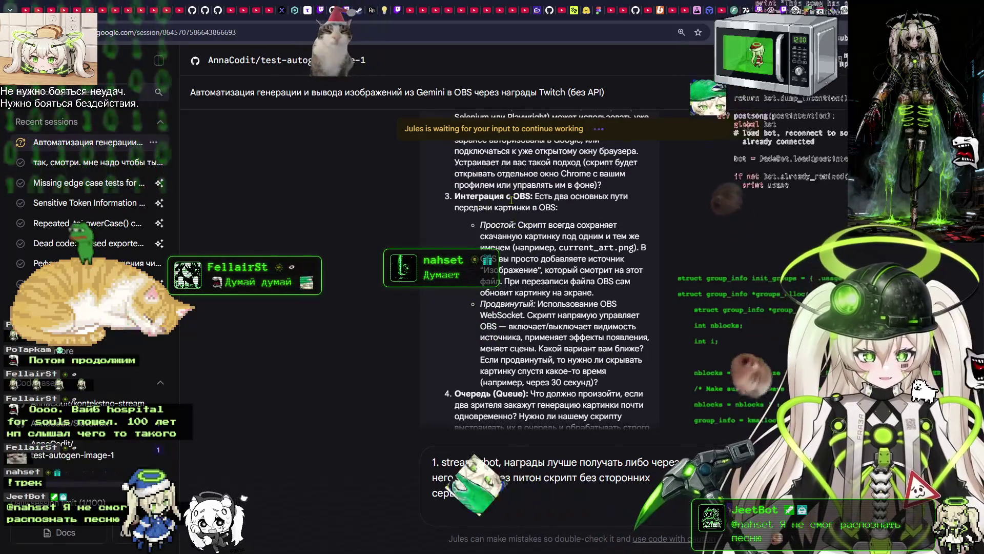
{"action": "scroll", "coordinate": [578, 200], "scroll_direction": "down", "scroll_amount": 2}
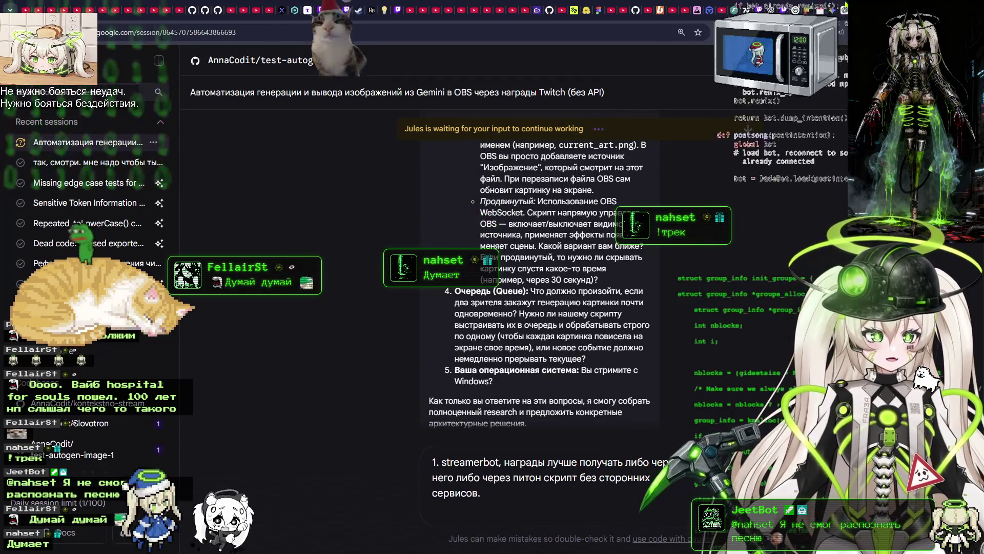
{"action": "left_click", "coordinate": [808, 10]}
Look over Gemini's markdown-style answer to find the task write-up.
{"action": "left_click", "coordinate": [827, 9]}
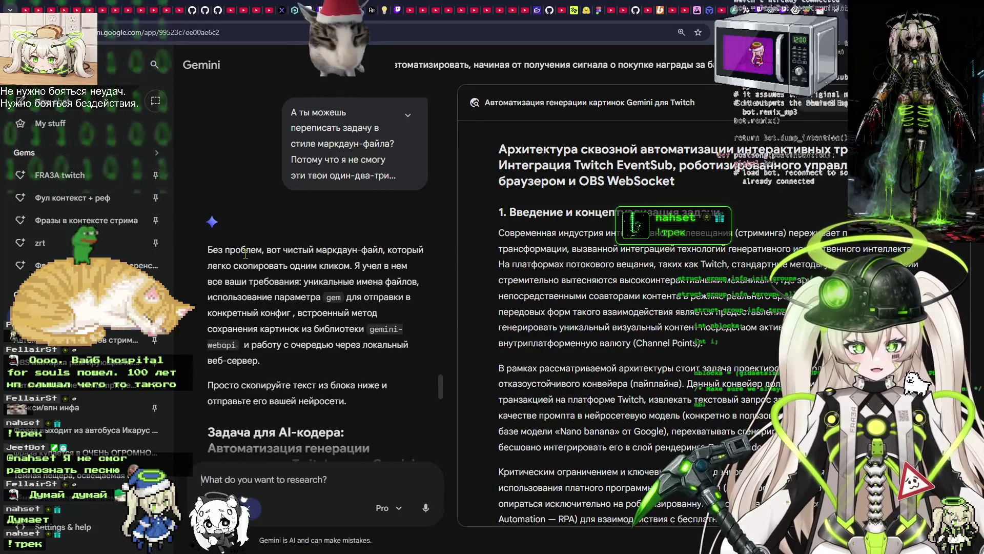
{"action": "scroll", "coordinate": [245, 254], "scroll_direction": "down", "scroll_amount": 6}
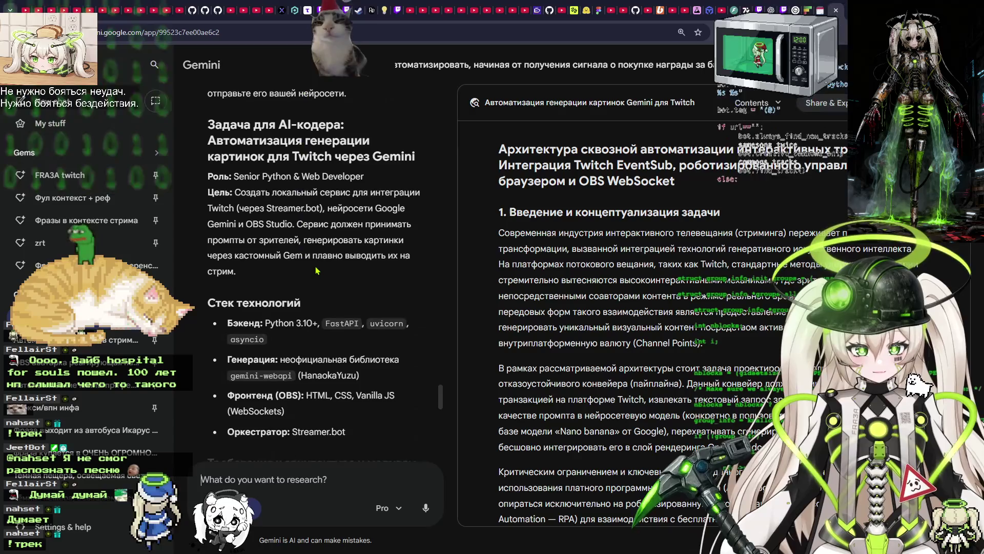
{"action": "scroll", "coordinate": [319, 270], "scroll_direction": "up", "scroll_amount": 2}
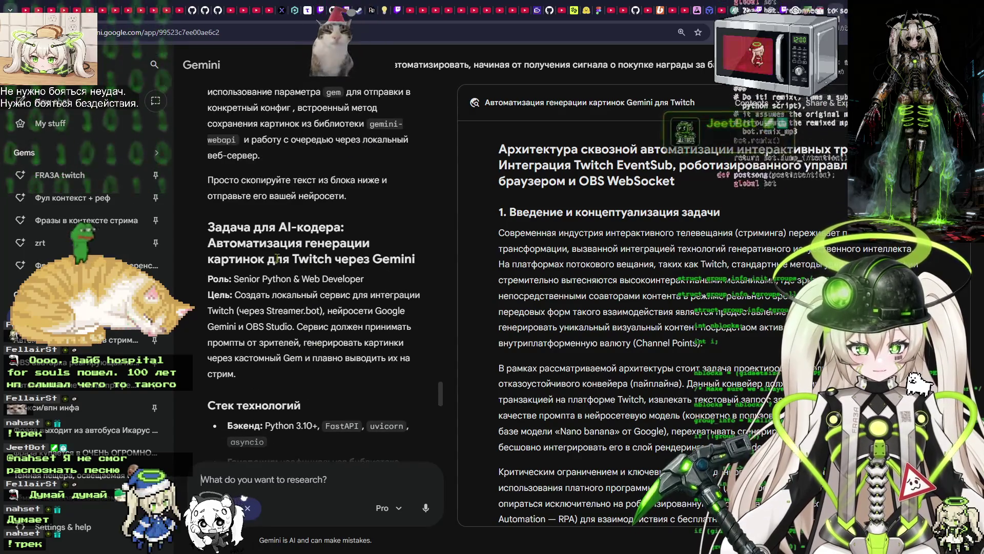
{"action": "scroll", "coordinate": [310, 256], "scroll_direction": "down", "scroll_amount": 9}
{"action": "scroll", "coordinate": [310, 254], "scroll_direction": "up", "scroll_amount": 10}
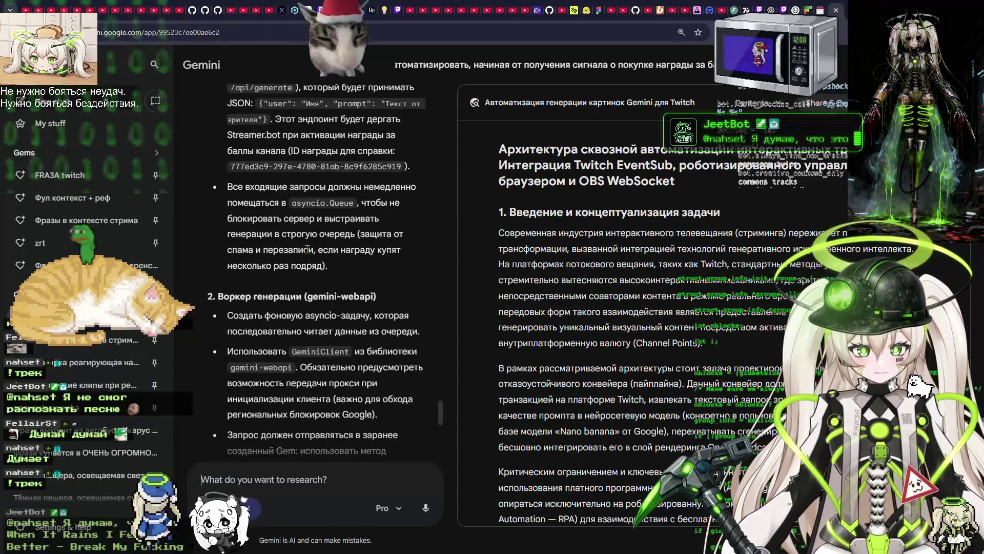
{"action": "scroll", "coordinate": [326, 259], "scroll_direction": "up", "scroll_amount": 5}
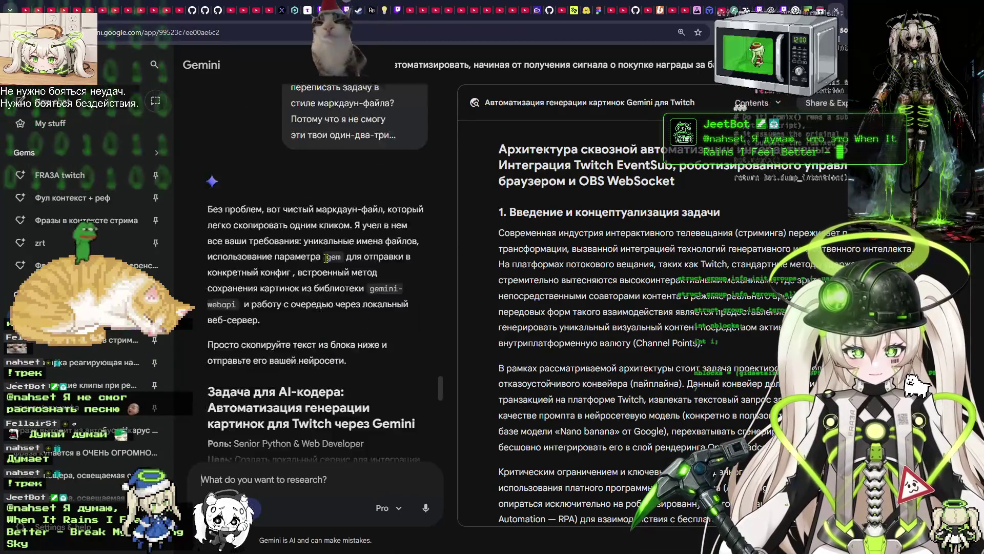
{"action": "scroll", "coordinate": [329, 264], "scroll_direction": "down", "scroll_amount": 3}
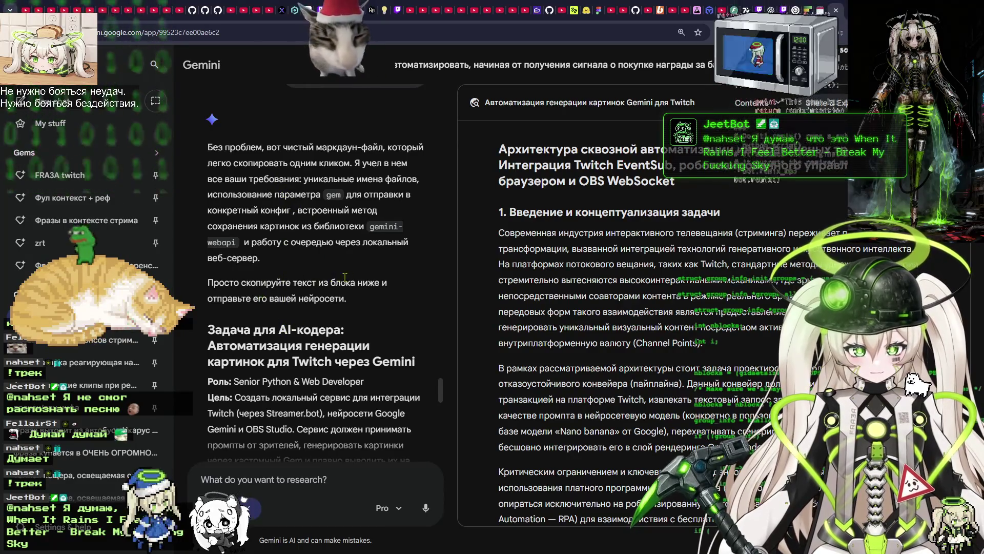
Copy the 'Задача для AI-кодера' write-up and paste it into Gemini's prompt box.
{"action": "mouse_move", "coordinate": [208, 329]}
{"action": "left_mouse_down"}
{"action": "mouse_move", "coordinate": [237, 331]}
{"action": "mouse_move", "coordinate": [317, 454]}
{"action": "mouse_move", "coordinate": [342, 367]}
{"action": "mouse_move", "coordinate": [285, 307]}
{"action": "left_mouse_up"}
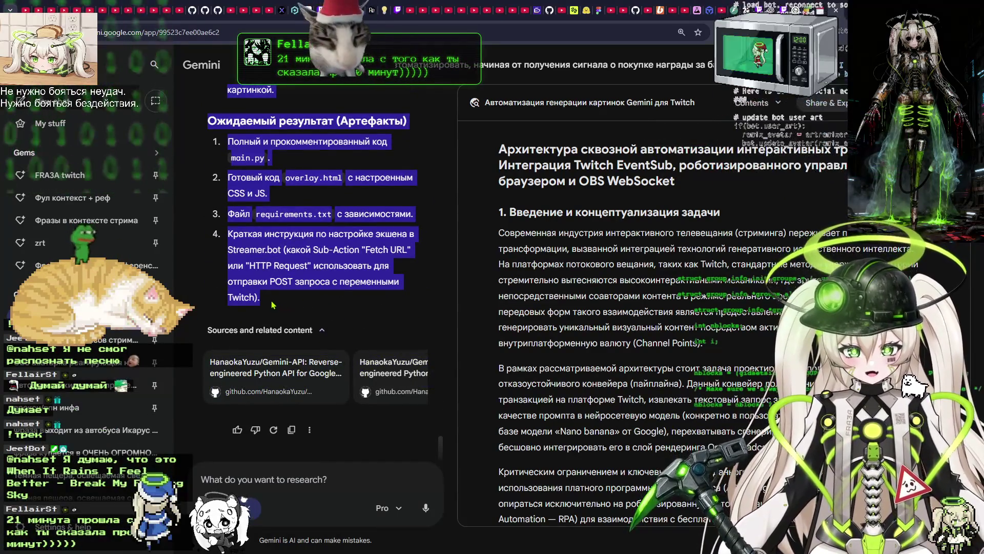
{"action": "key", "text": "ctrl+c"}
{"action": "left_click", "coordinate": [318, 480]}
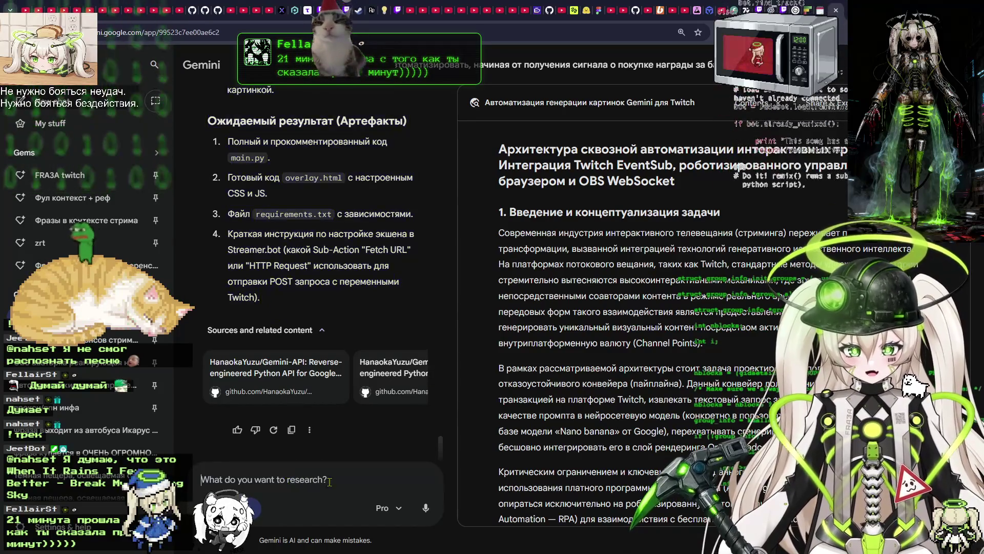
{"action": "key", "text": "ctrl+v"}
{"action": "scroll", "coordinate": [322, 436], "scroll_direction": "up", "scroll_amount": 15}
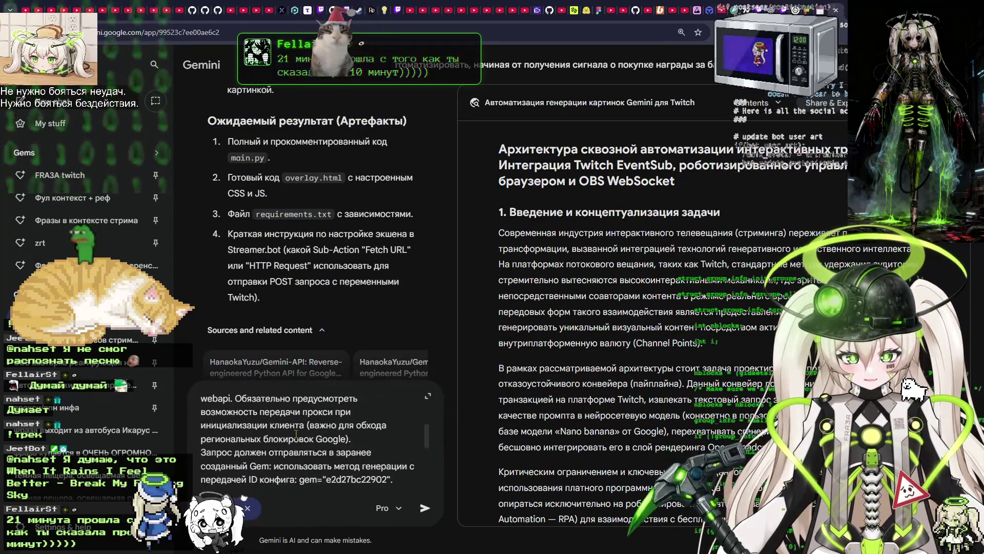
{"action": "scroll", "coordinate": [296, 435], "scroll_direction": "up", "scroll_amount": 10}
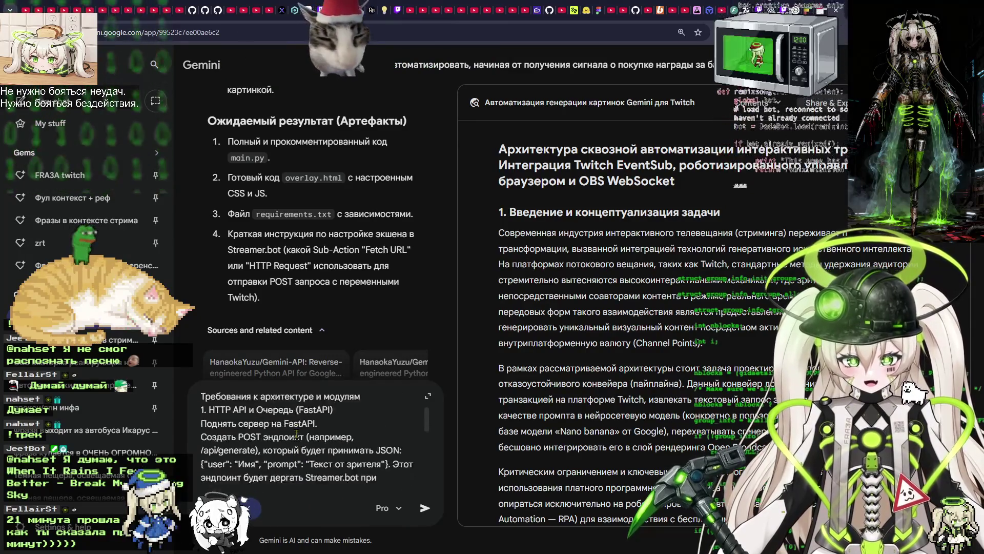
{"action": "scroll", "coordinate": [296, 433], "scroll_direction": "up", "scroll_amount": 5}
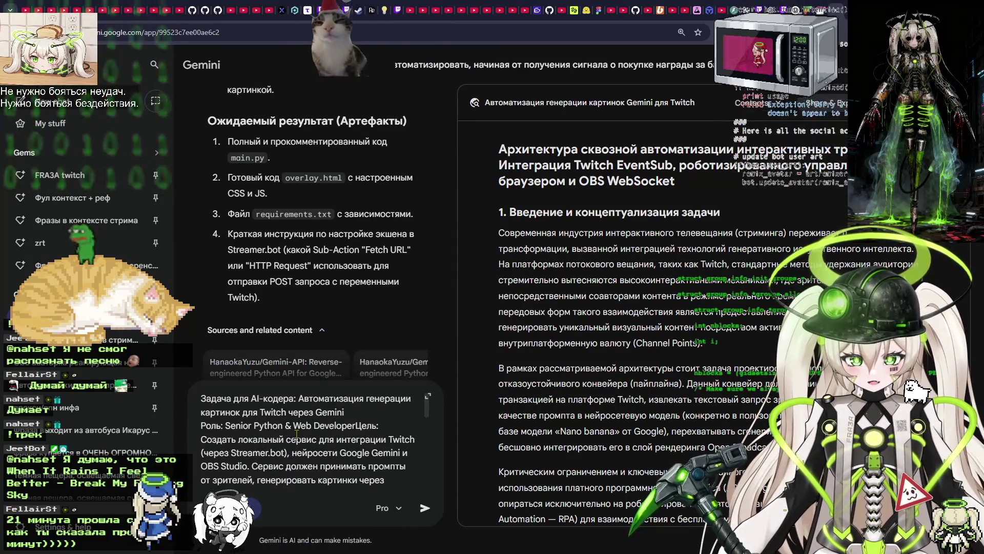
{"action": "scroll", "coordinate": [301, 195], "scroll_direction": "up", "scroll_amount": 5}
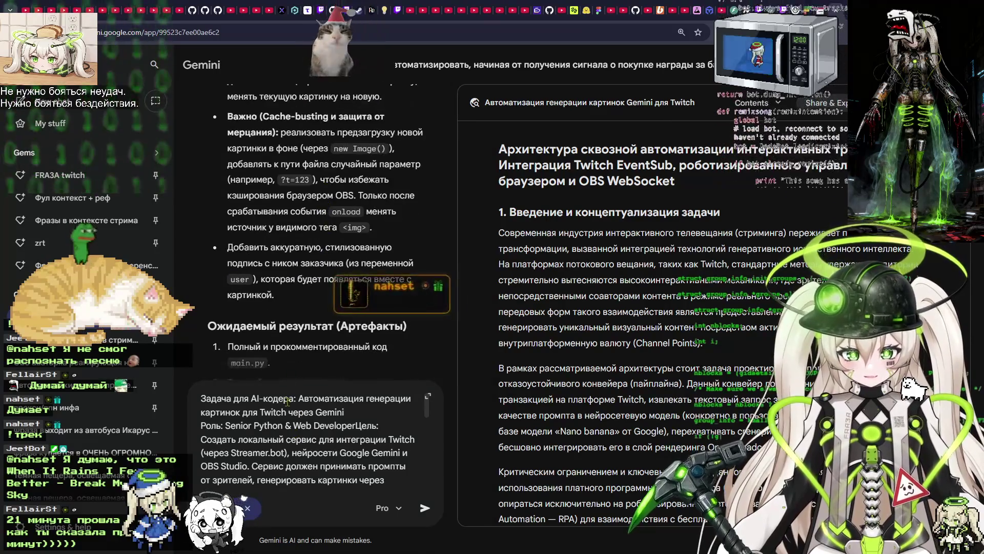
Move the task text from Gemini's prompt box into the Notepad 'prompt' file below the original request.
{"action": "key", "text": "ctrl+a"}
{"action": "key", "text": "ctrl+x"}
{"action": "key", "text": "super+Tab"}
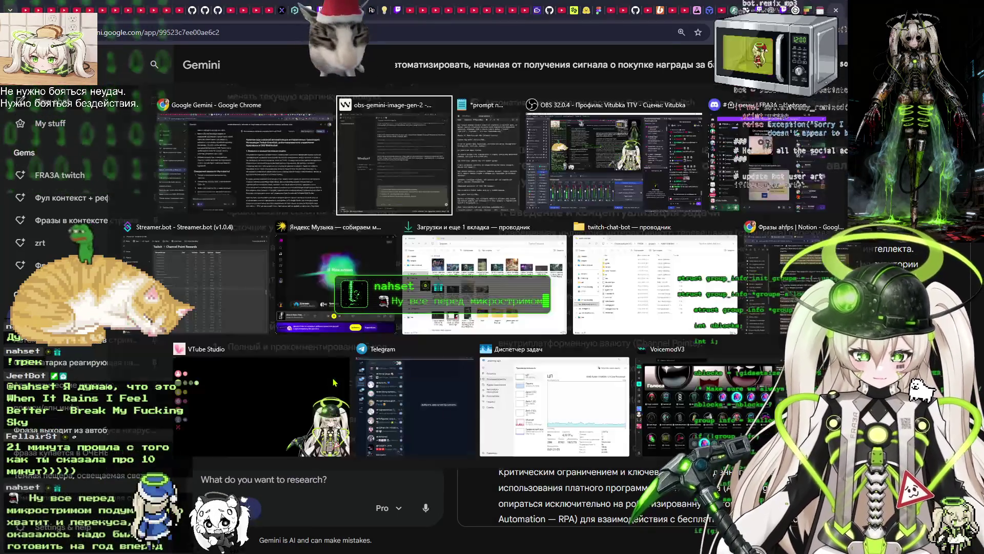
{"action": "key", "text": "Right"}
{"action": "key", "text": "Return"}
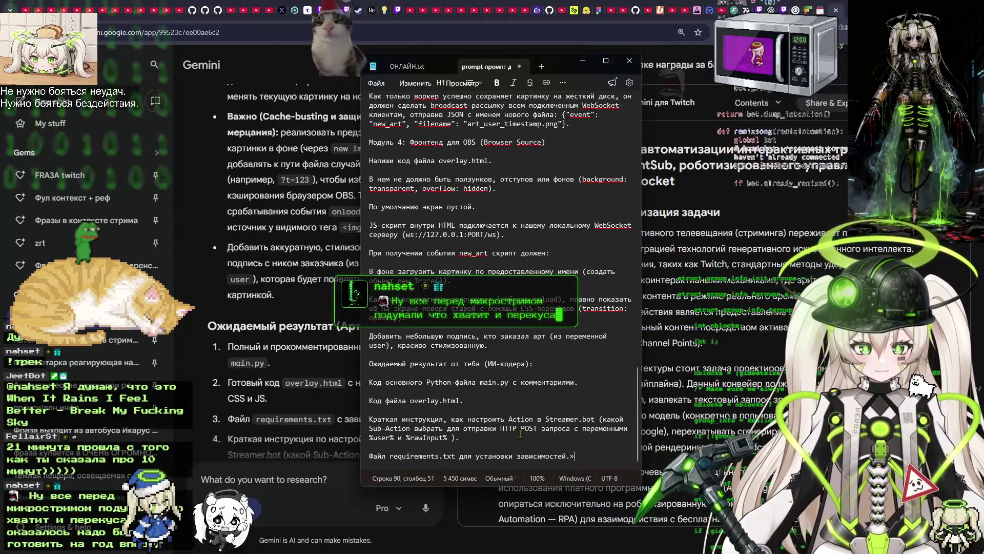
{"action": "scroll", "coordinate": [547, 413], "scroll_direction": "up", "scroll_amount": 15}
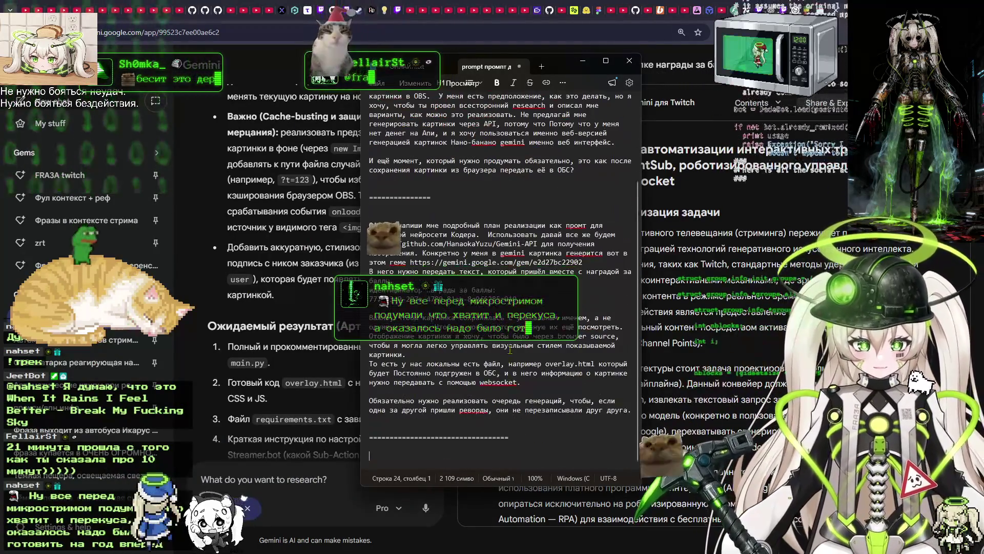
{"action": "left_click", "coordinate": [487, 427]}
{"action": "key", "text": "ctrl+v"}
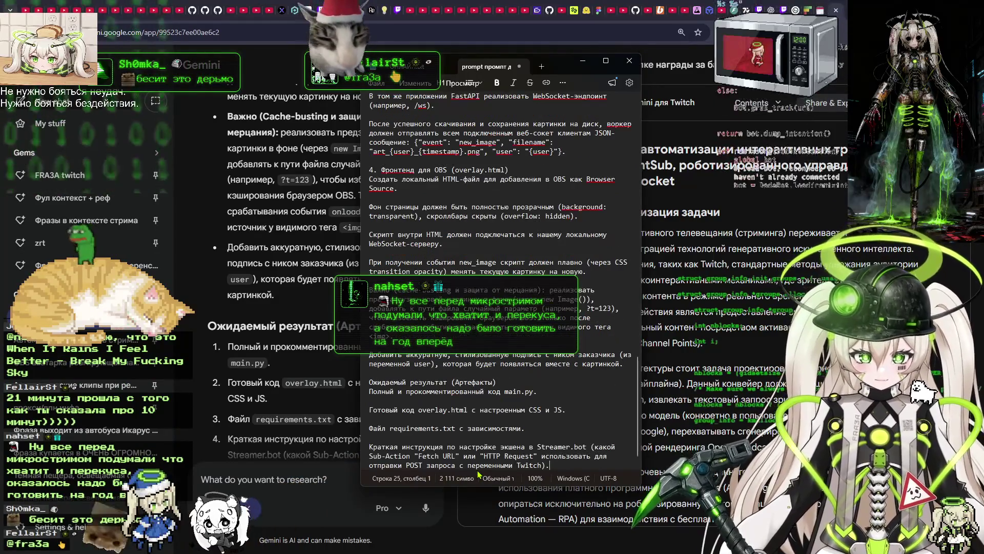
{"action": "scroll", "coordinate": [511, 424], "scroll_direction": "up", "scroll_amount": 15}
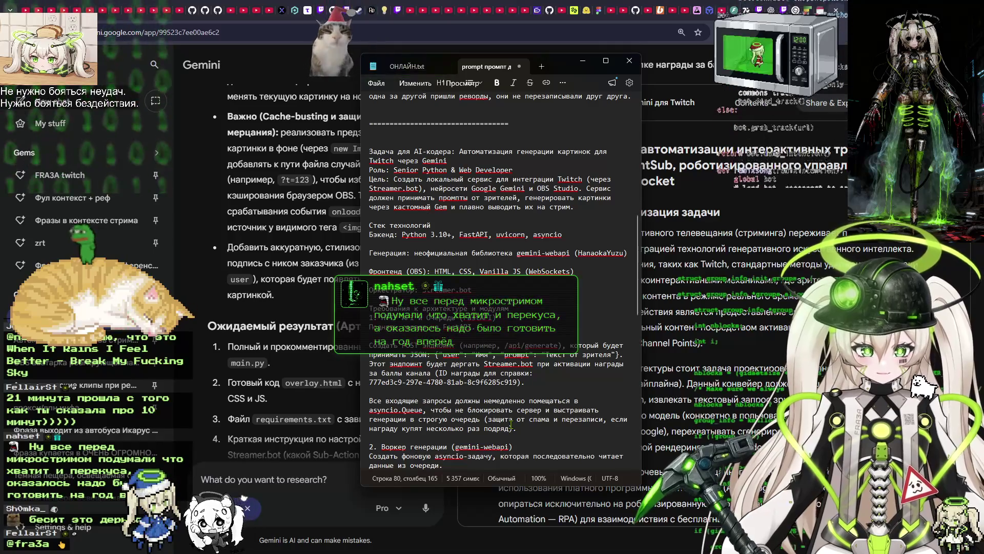
{"action": "scroll", "coordinate": [512, 423], "scroll_direction": "down", "scroll_amount": 15}
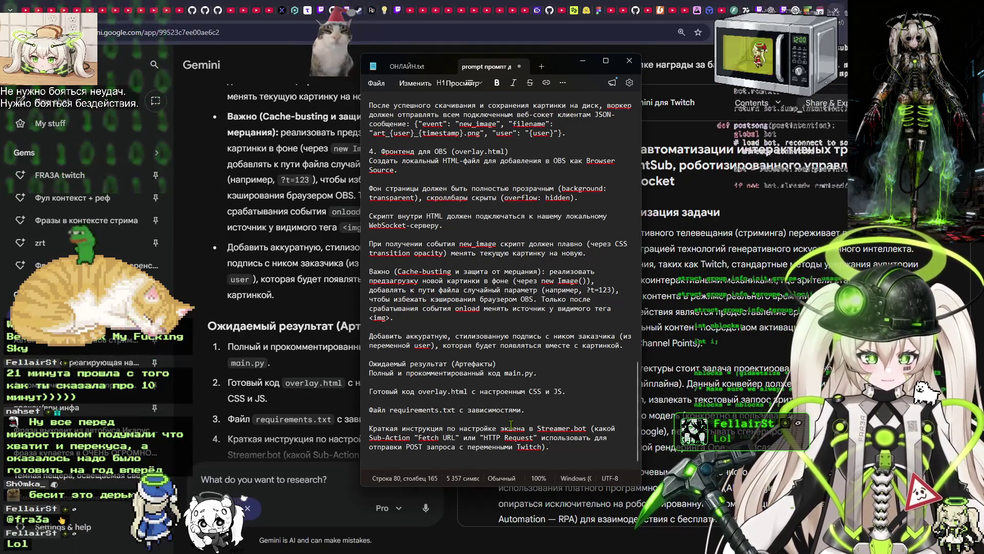
{"action": "scroll", "coordinate": [537, 345], "scroll_direction": "up", "scroll_amount": 15}
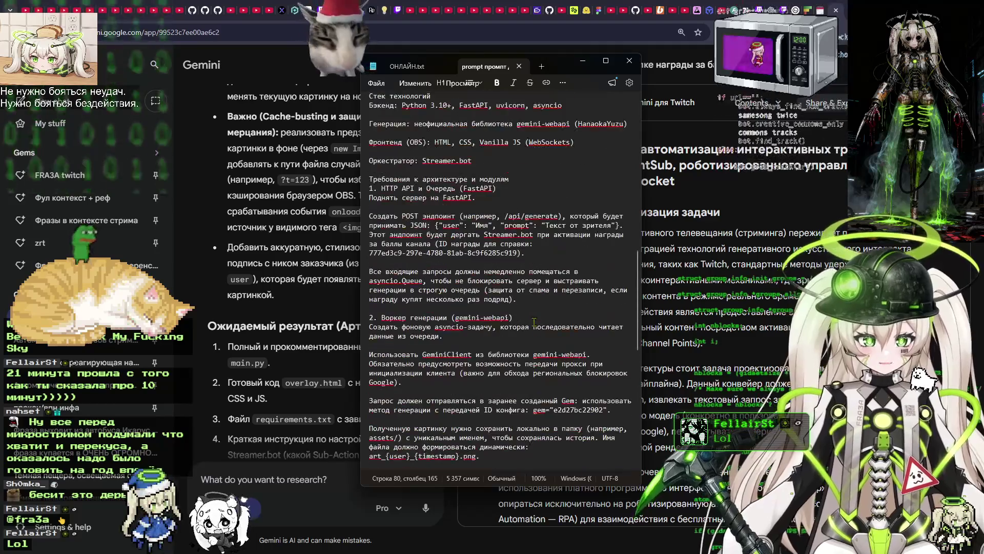
{"action": "scroll", "coordinate": [534, 322], "scroll_direction": "up", "scroll_amount": 2}
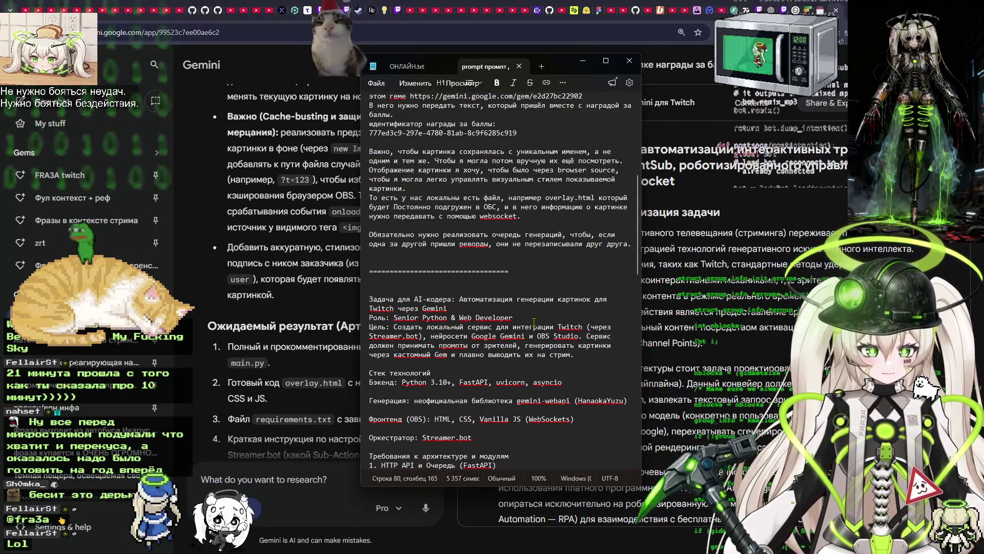
Close the Словотрон settings panel and return to the obs-gemini-image-gen-2 Windsurf window.
{"action": "left_click", "coordinate": [804, 4]}
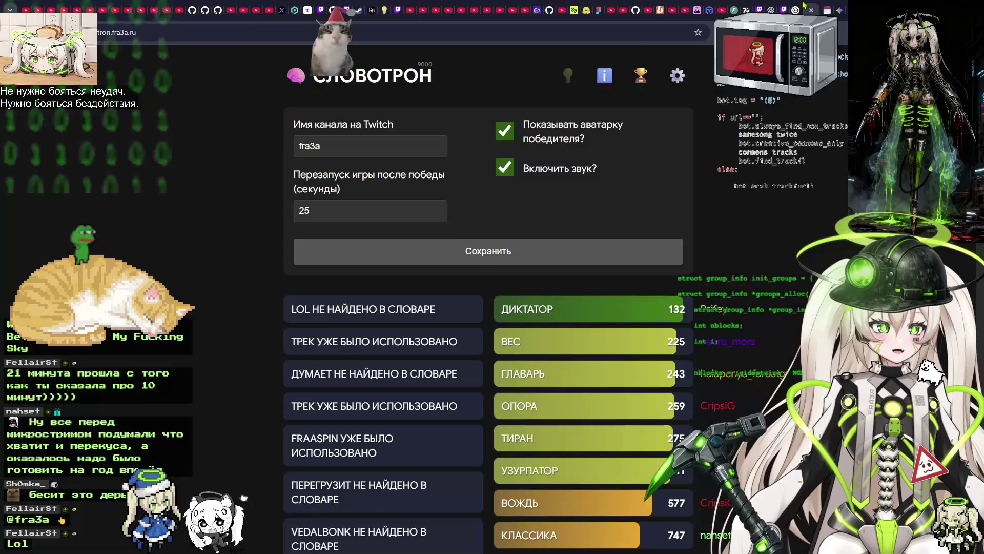
{"action": "left_click", "coordinate": [676, 78]}
{"action": "key", "text": "alt+Tab"}
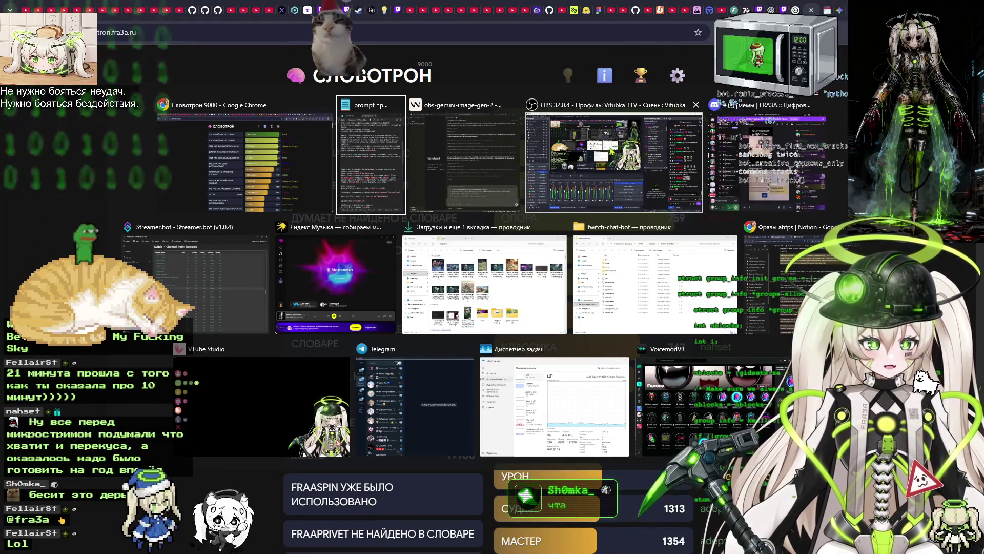
{"action": "key", "text": "alt+Tab"}
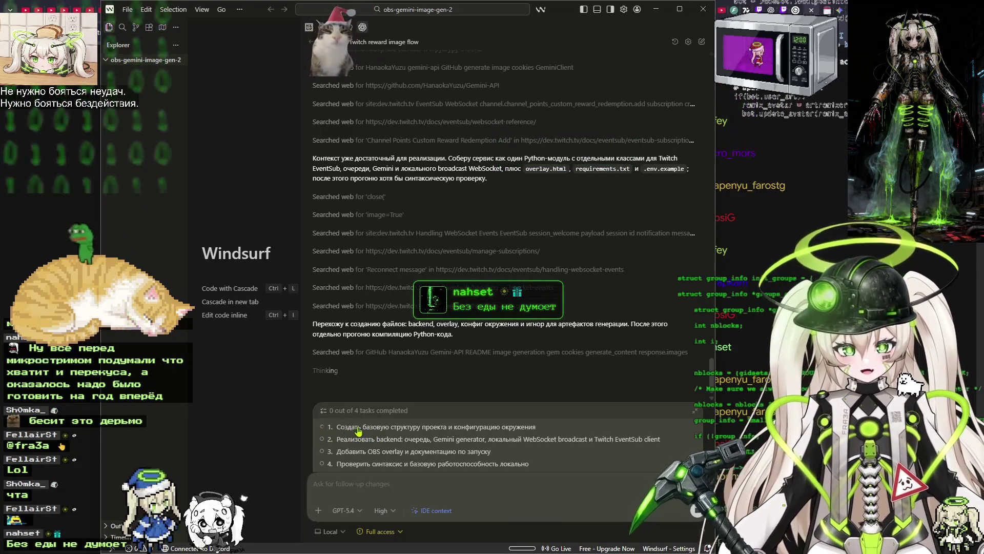
Switch to the Codex usage page showing 73% of the weekly limit left.
{"action": "left_click", "coordinate": [784, 5]}
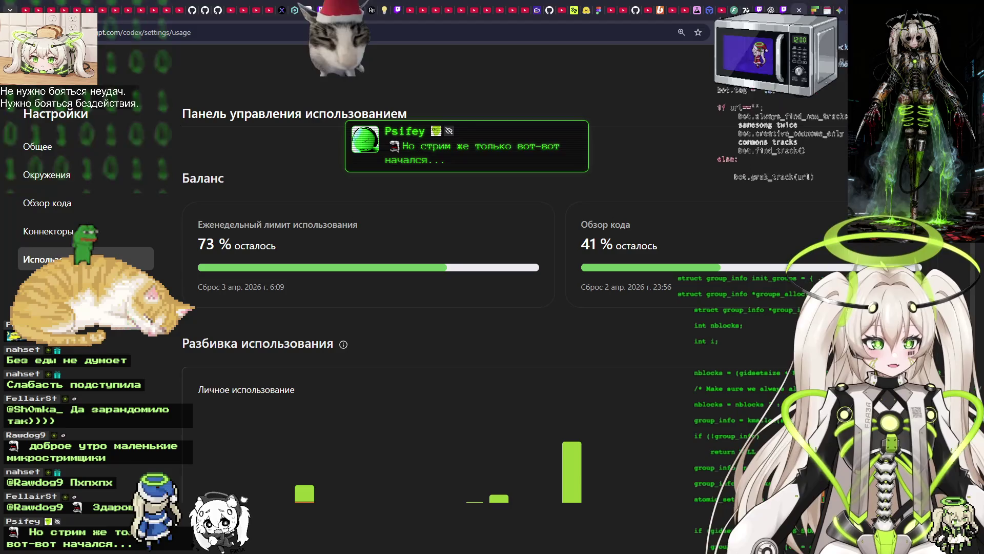
Glance at the Twitch stream recording, then return to the Словотрон game page.
{"action": "left_click", "coordinate": [785, 7]}
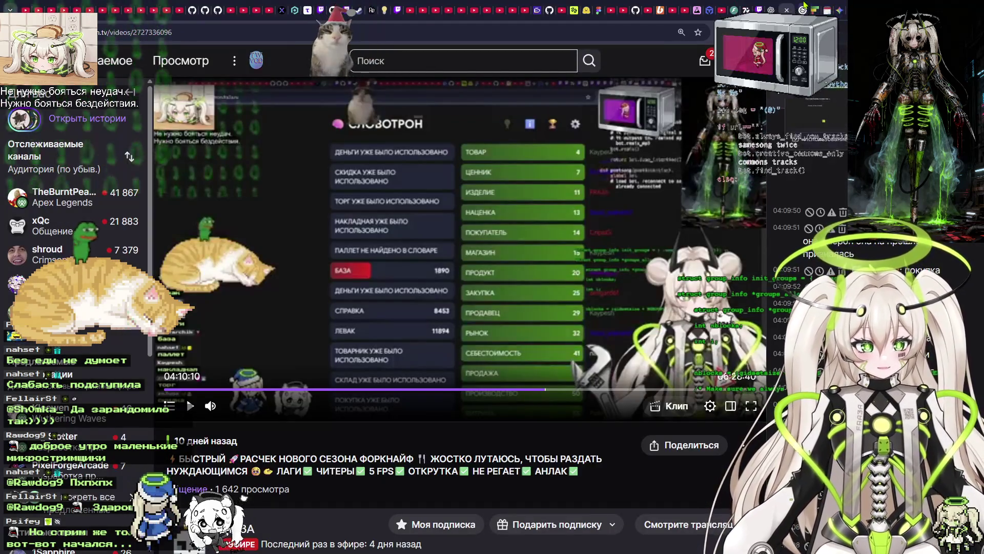
{"action": "left_click", "coordinate": [804, 9]}
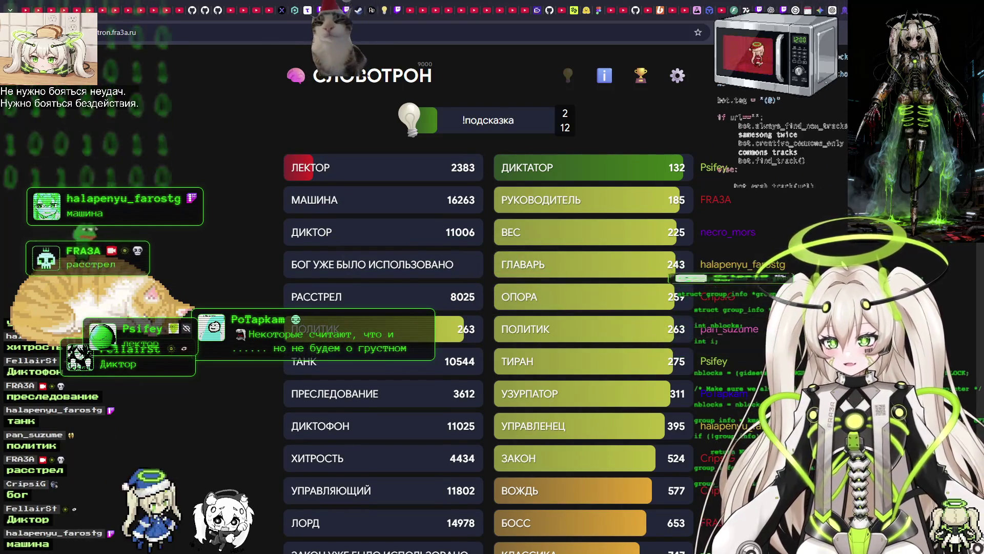
Switch from the Slovotron game to the obs-gemini-image-gen-2 Windsurf window.
{"action": "key", "text": "alt+Tab"}
{"action": "key", "text": "Tab"}
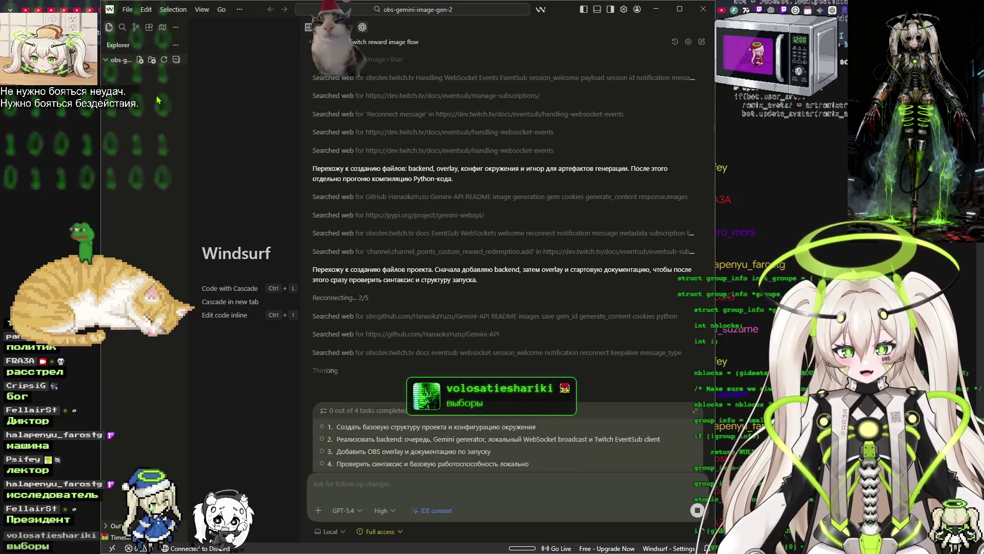
Return from Windsurf to the Словотрон game window in Chrome.
{"action": "key", "text": "alt+Tab"}
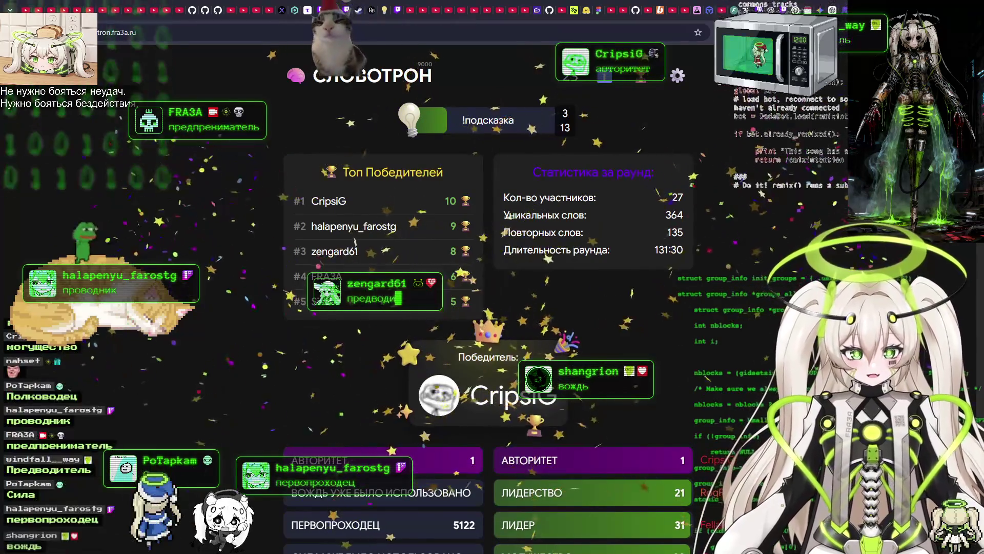
Scroll the round results and select the #1 name in the Top winners list.
{"action": "scroll", "coordinate": [609, 356], "scroll_direction": "down", "scroll_amount": 2}
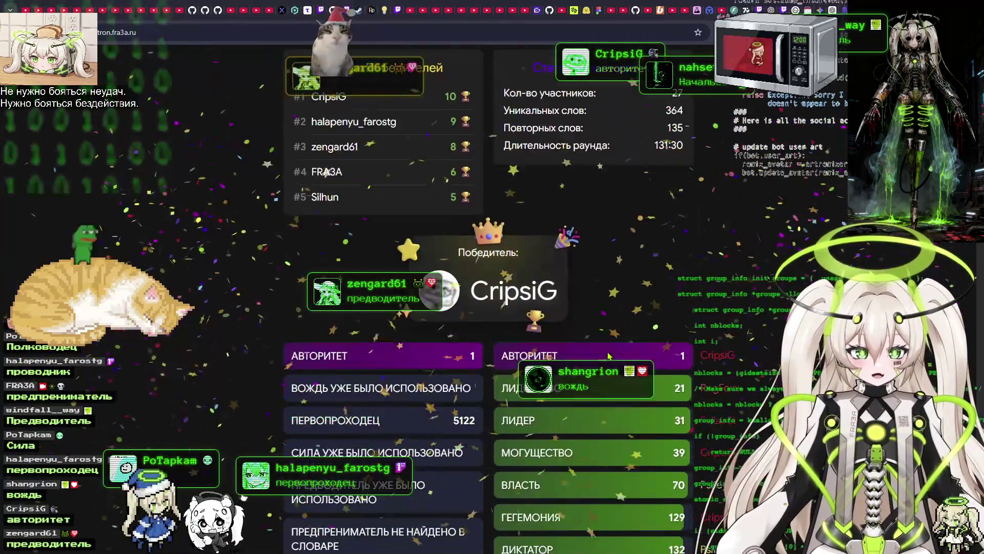
{"action": "scroll", "coordinate": [609, 355], "scroll_direction": "down", "scroll_amount": 1}
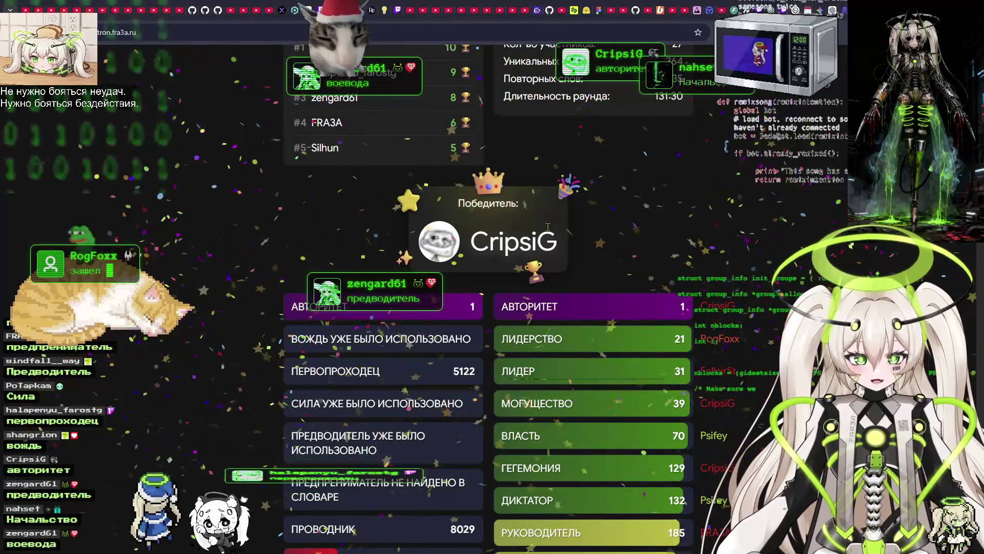
{"action": "scroll", "coordinate": [548, 227], "scroll_direction": "up", "scroll_amount": 3}
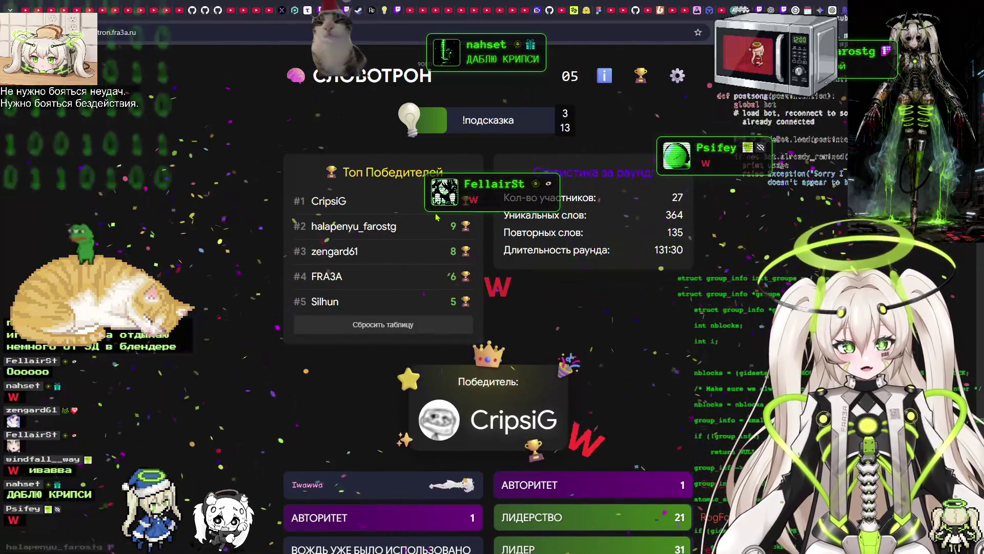
{"action": "double_click", "coordinate": [329, 201]}
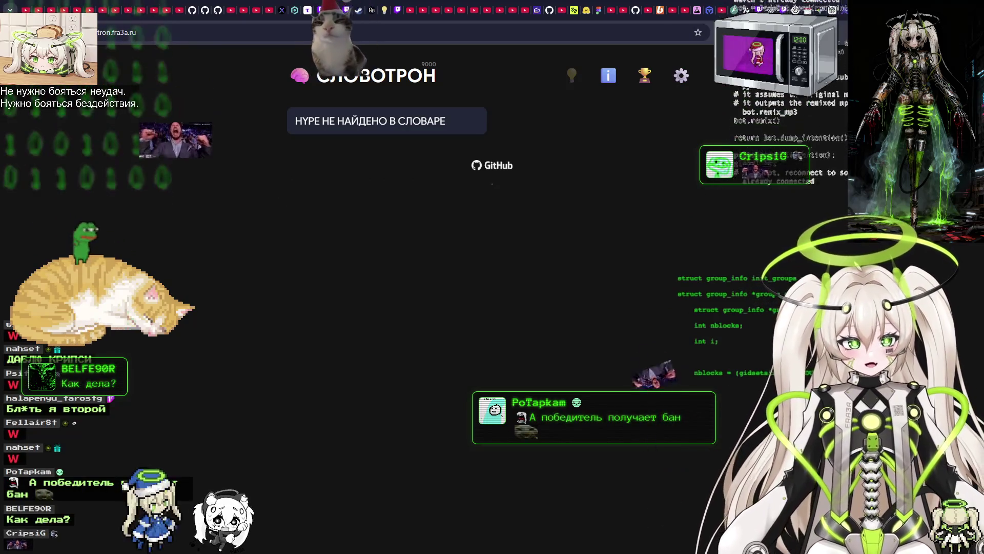
Cycle through the Jules, ChatGPT and Gemini tabs.
{"action": "key", "text": "ctrl+Tab"}
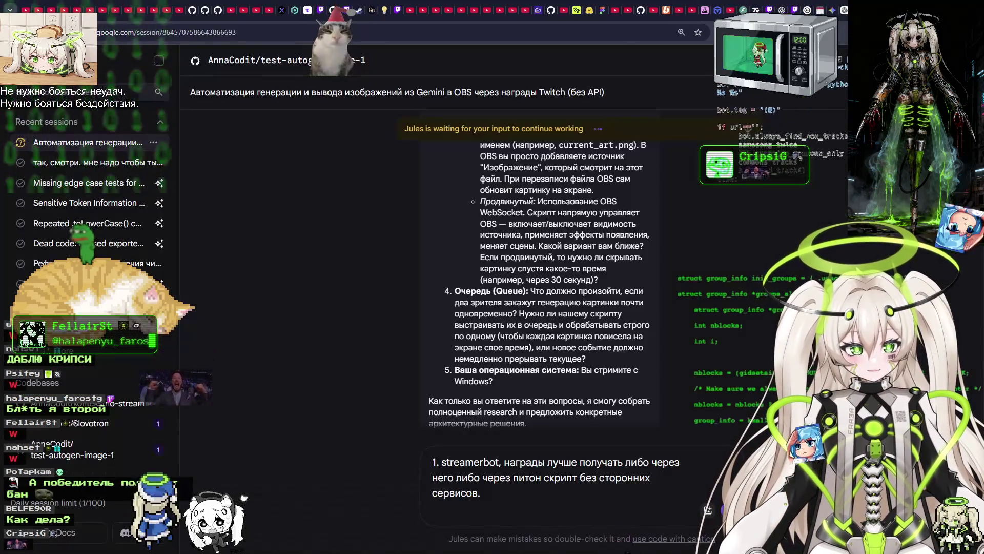
{"action": "left_click", "coordinate": [819, 10]}
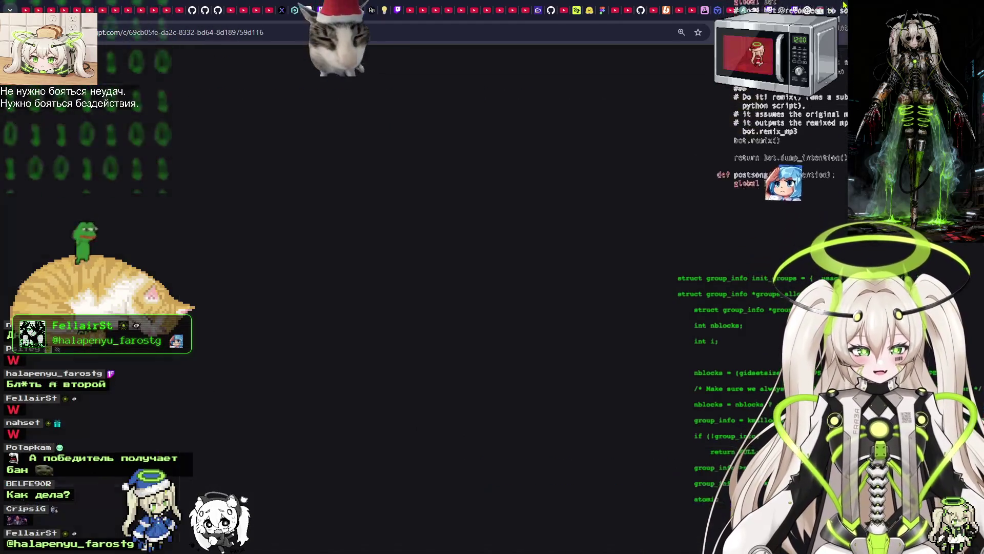
{"action": "left_click", "coordinate": [831, 10]}
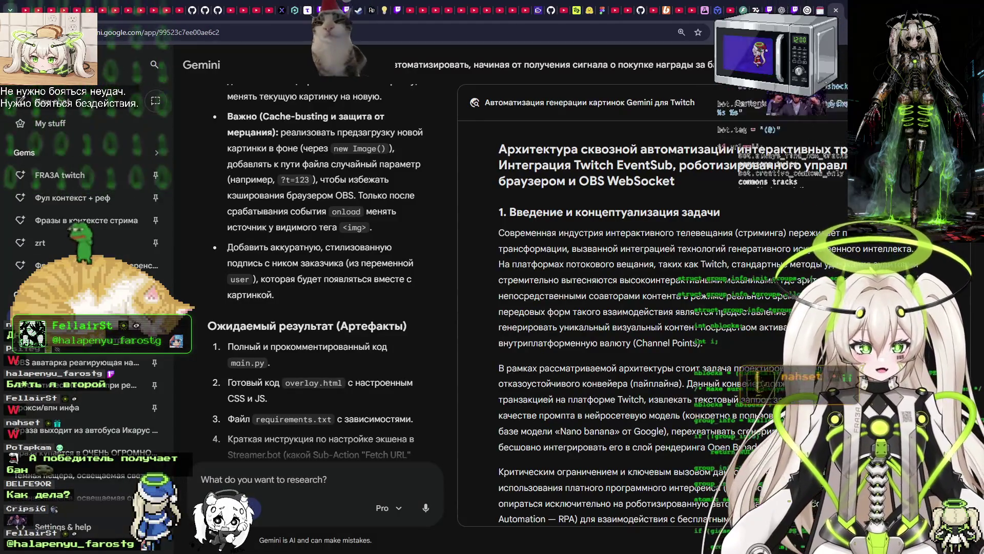
Load twitch.tv in a new browser tab.
{"action": "key", "text": "ctrl+t"}
{"action": "type", "text": "tw"}
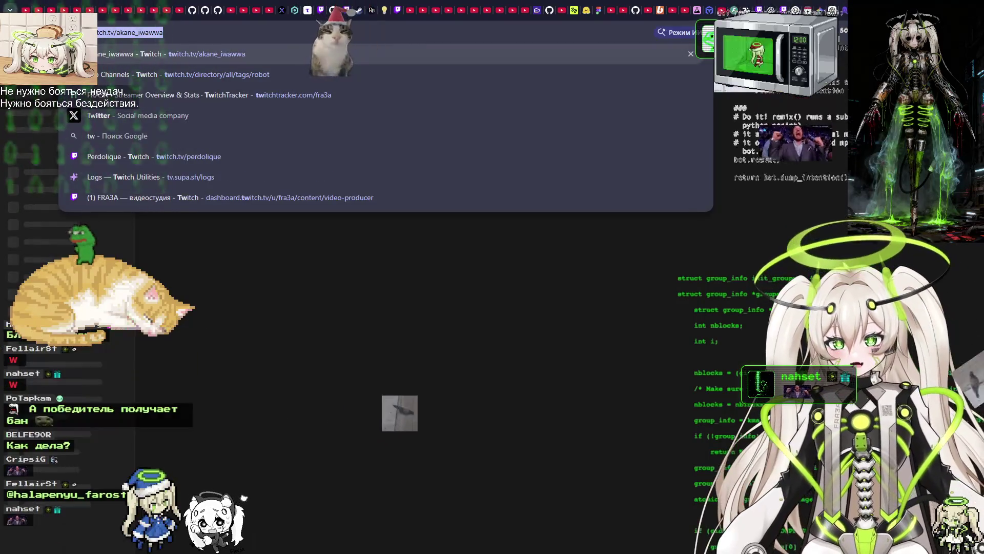
{"action": "type", "text": "itch.tv/akane_iwawwa"}
{"action": "key", "text": "Return"}
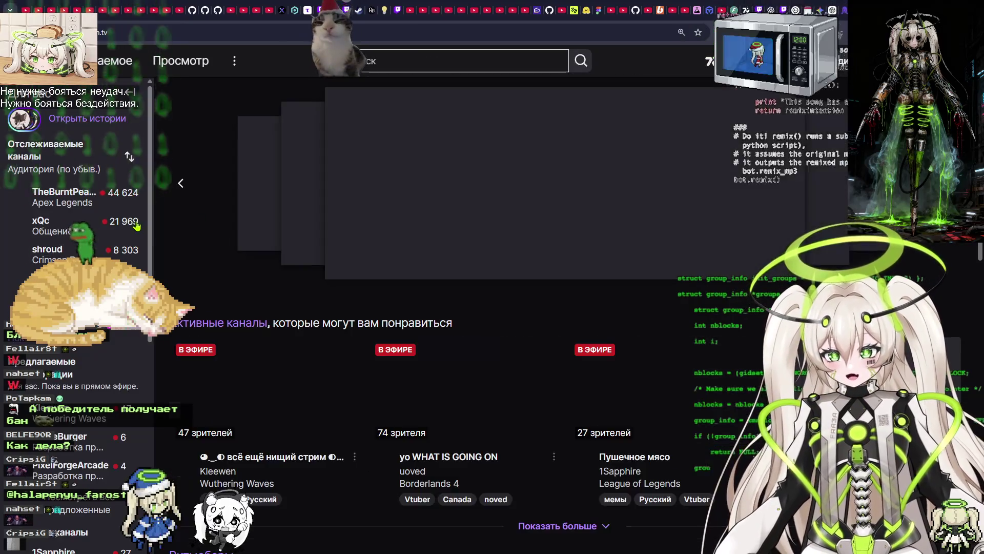
Scroll the Twitch home page, then pause the autoplaying featured carousel stream.
{"action": "scroll", "coordinate": [113, 241], "scroll_direction": "down", "scroll_amount": 3}
{"action": "scroll", "coordinate": [112, 241], "scroll_direction": "up", "scroll_amount": 2}
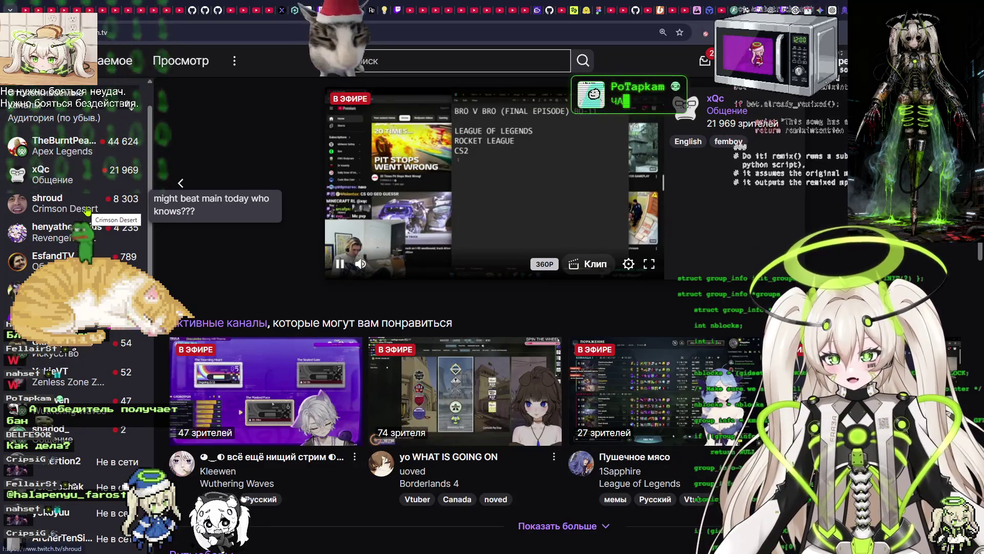
{"action": "key", "text": "space"}
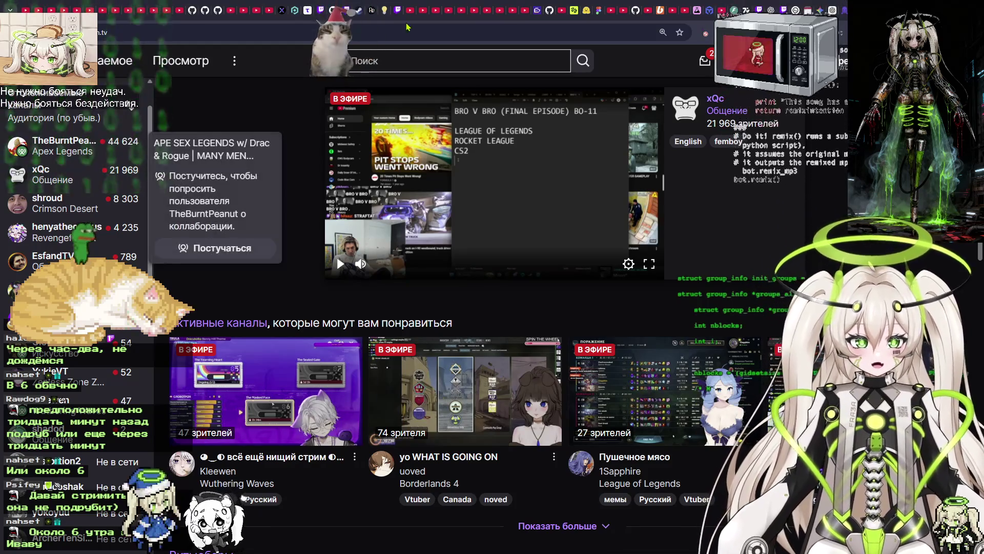
{"action": "left_click", "coordinate": [798, 6]}
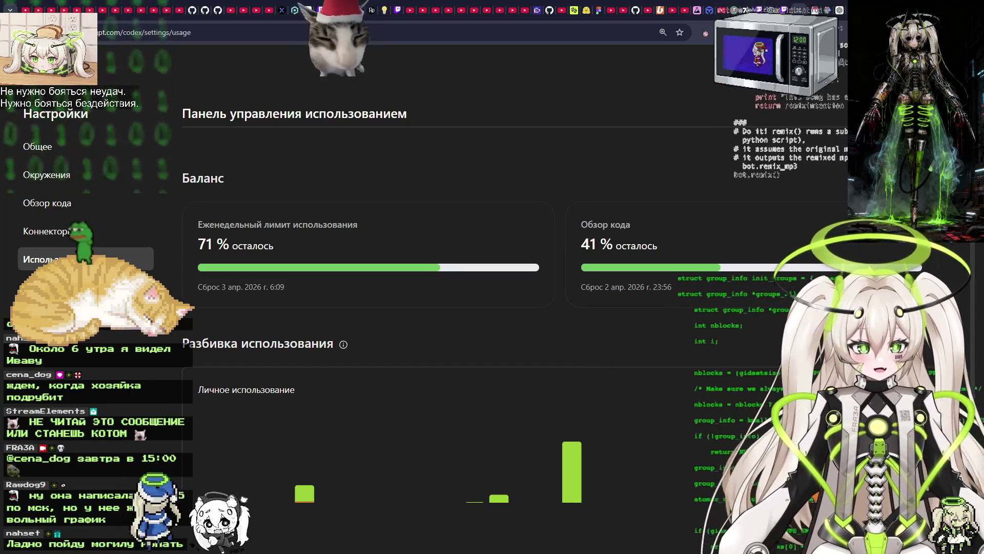
{"action": "key", "text": "ctrl+Tab"}
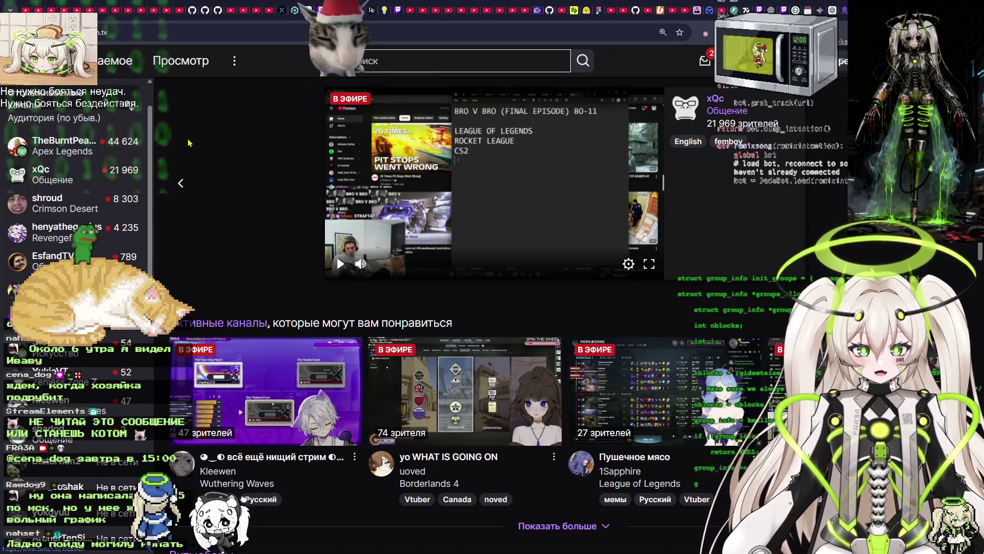
Open the Просмотр live-channel directory and scroll through it.
{"action": "left_click", "coordinate": [212, 326]}
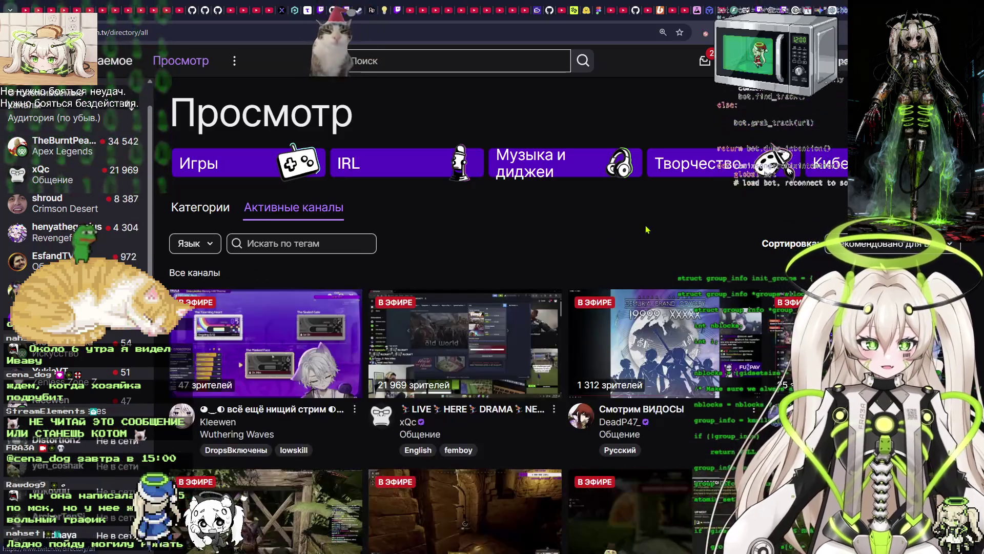
{"action": "scroll", "coordinate": [533, 308], "scroll_direction": "down", "scroll_amount": 1}
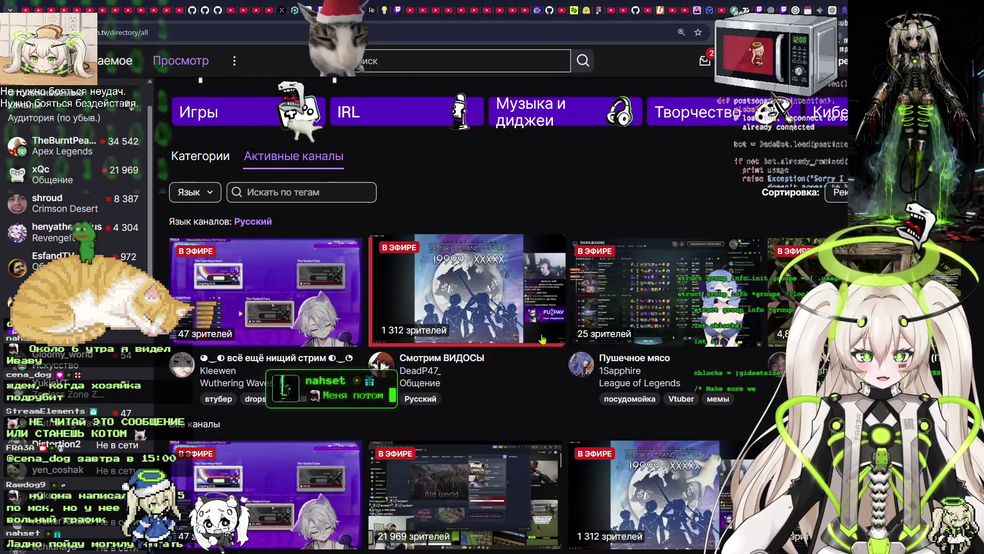
{"action": "scroll", "coordinate": [330, 239], "scroll_direction": "down", "scroll_amount": 3}
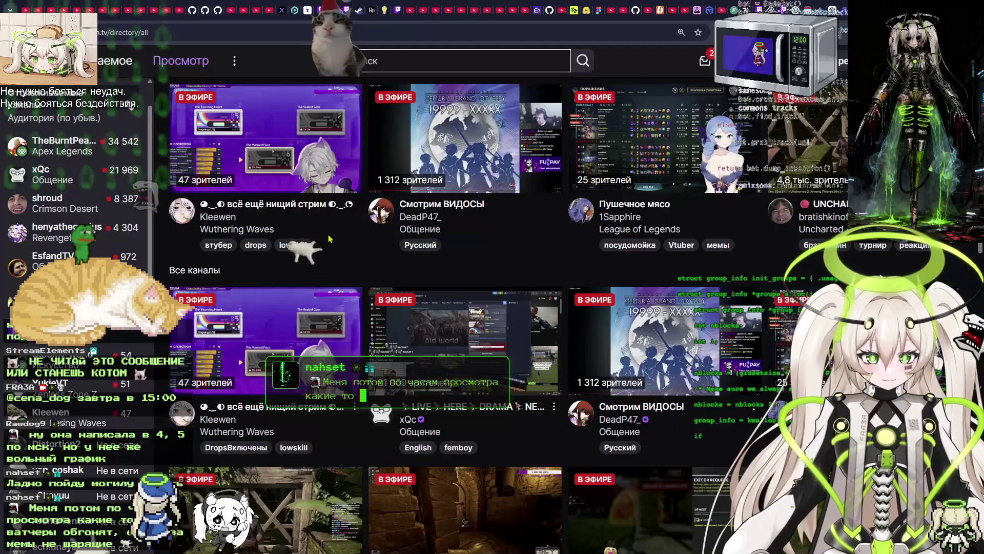
{"action": "scroll", "coordinate": [329, 239], "scroll_direction": "up", "scroll_amount": 1}
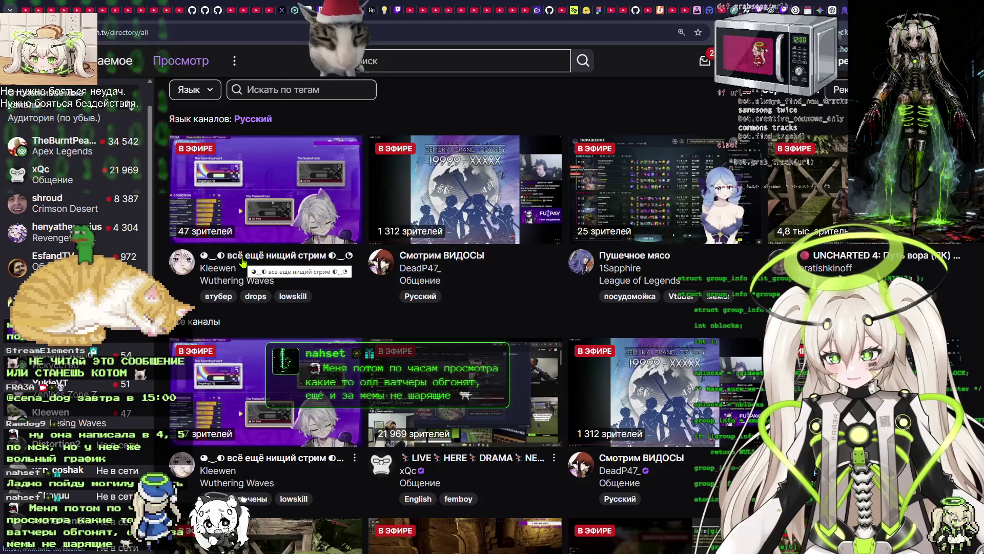
Reach the vtuber tag directory from the first active streamer's channel page.
{"action": "left_click", "coordinate": [243, 262]}
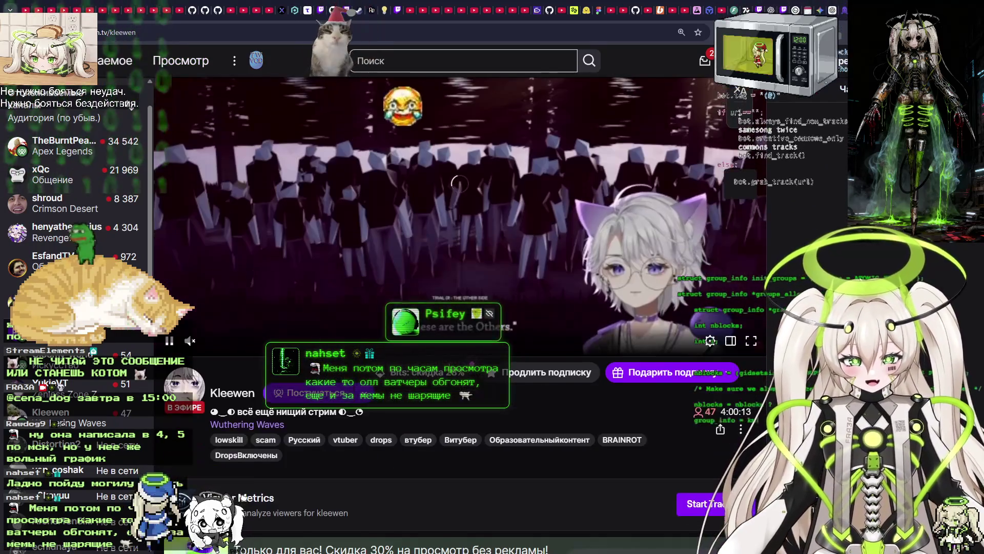
{"action": "scroll", "coordinate": [308, 355], "scroll_direction": "down", "scroll_amount": 3}
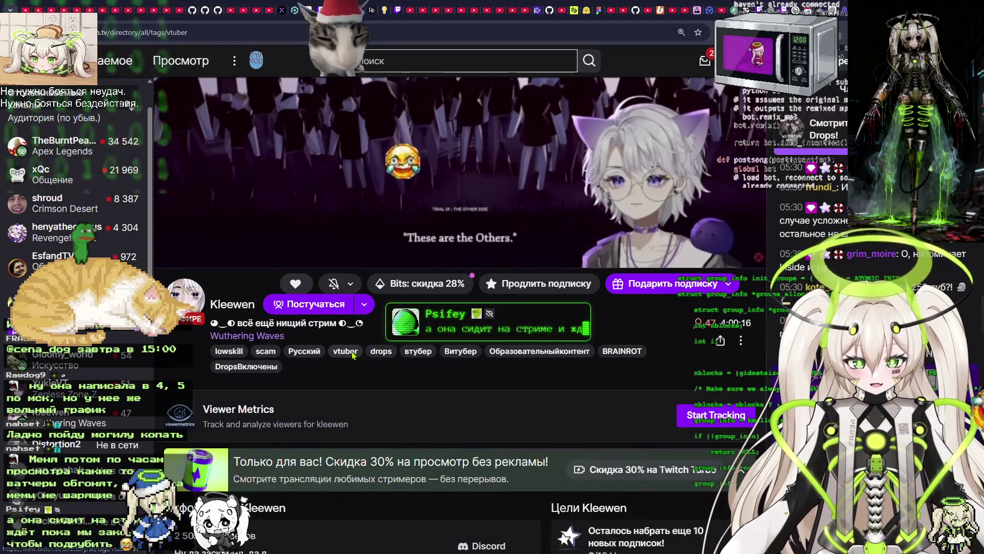
{"action": "left_click", "coordinate": [345, 351]}
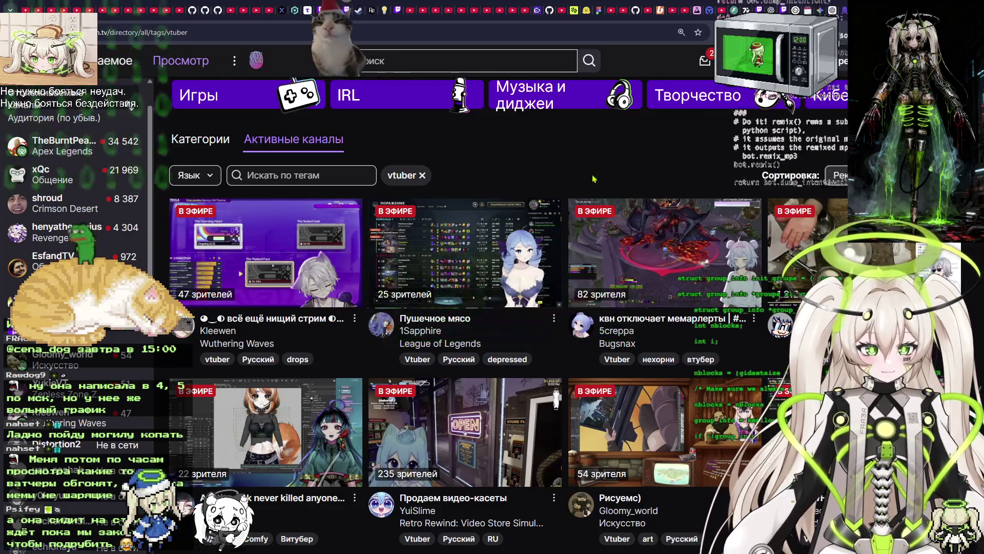
{"action": "left_click", "coordinate": [325, 174]}
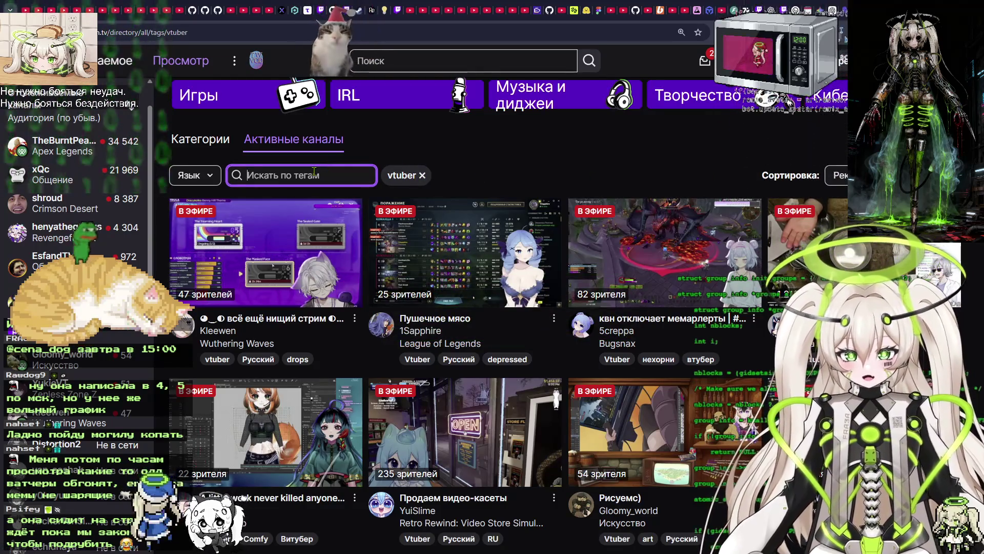
Filter the vtuber directory to Русский language streams and scroll the results.
{"action": "left_click", "coordinate": [203, 175]}
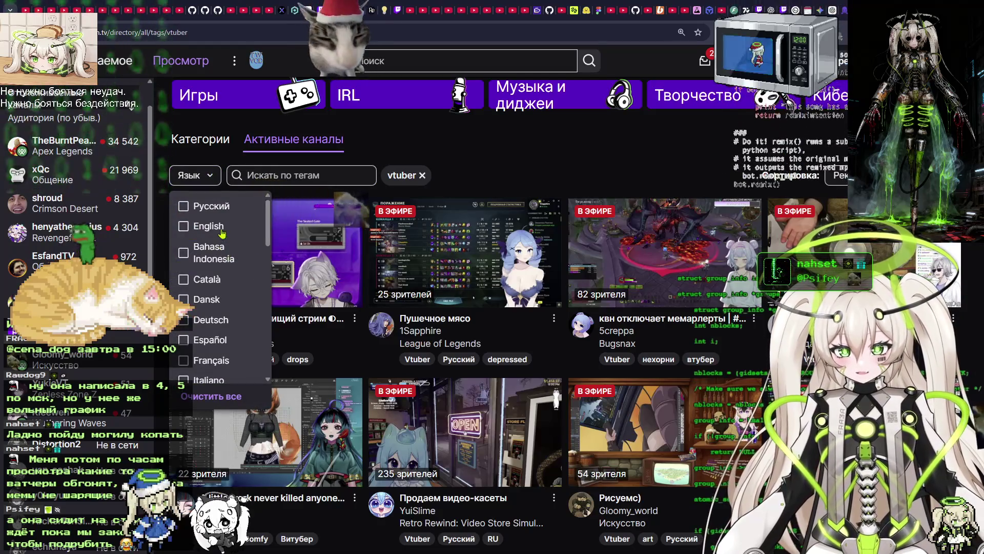
{"action": "left_click", "coordinate": [207, 211]}
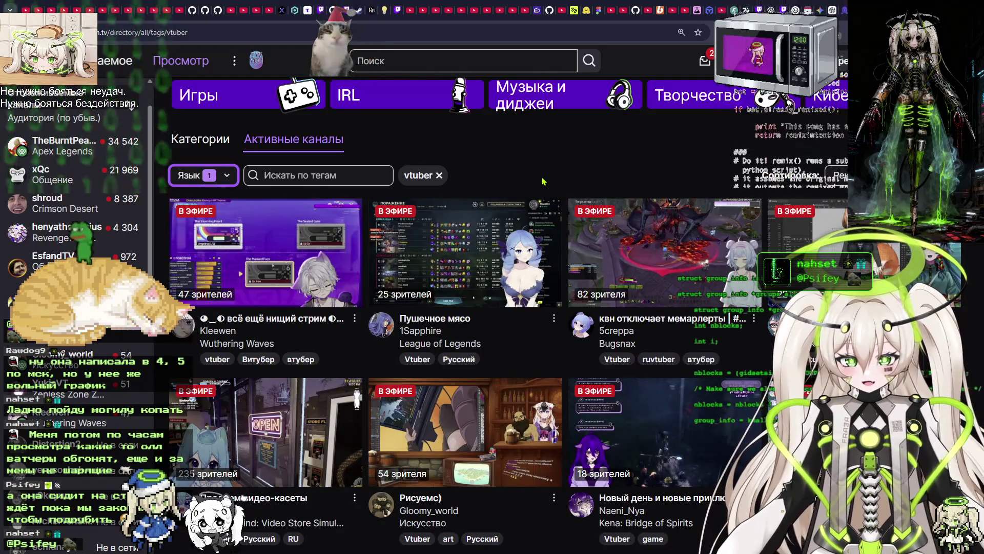
{"action": "scroll", "coordinate": [605, 240], "scroll_direction": "down", "scroll_amount": 1}
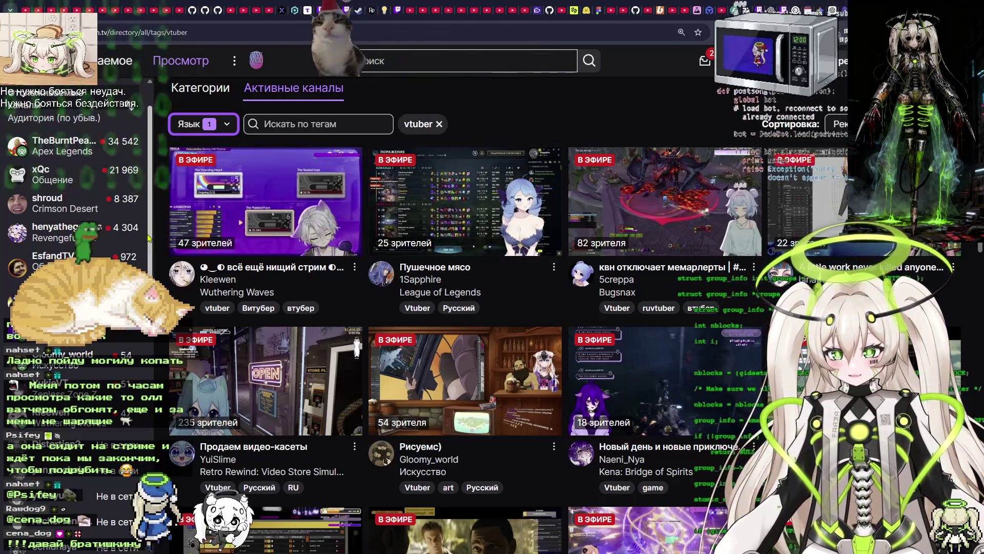
{"action": "mouse_move", "coordinate": [81, 155]}
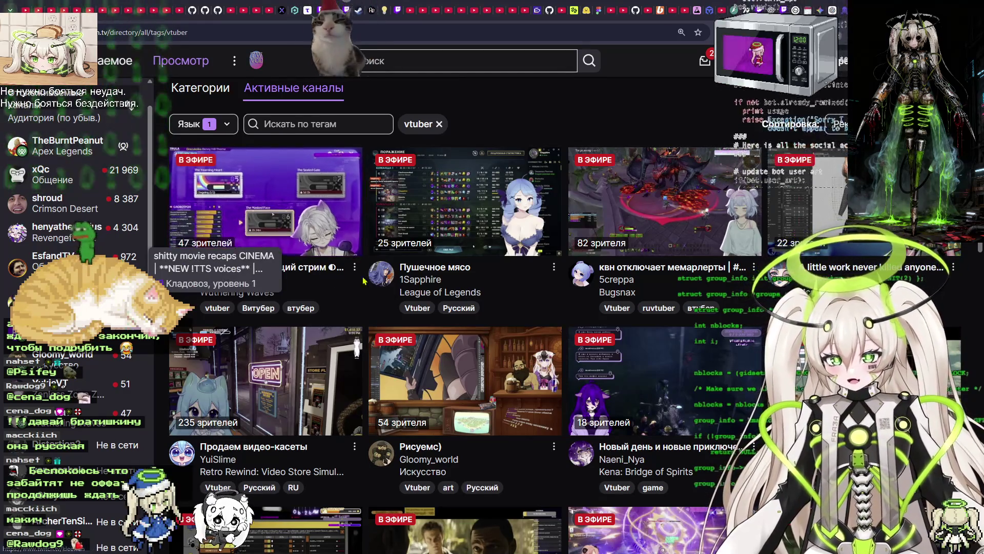
Scroll down the Russian-language vtuber directory listing.
{"action": "scroll", "coordinate": [297, 385], "scroll_direction": "down", "scroll_amount": 2}
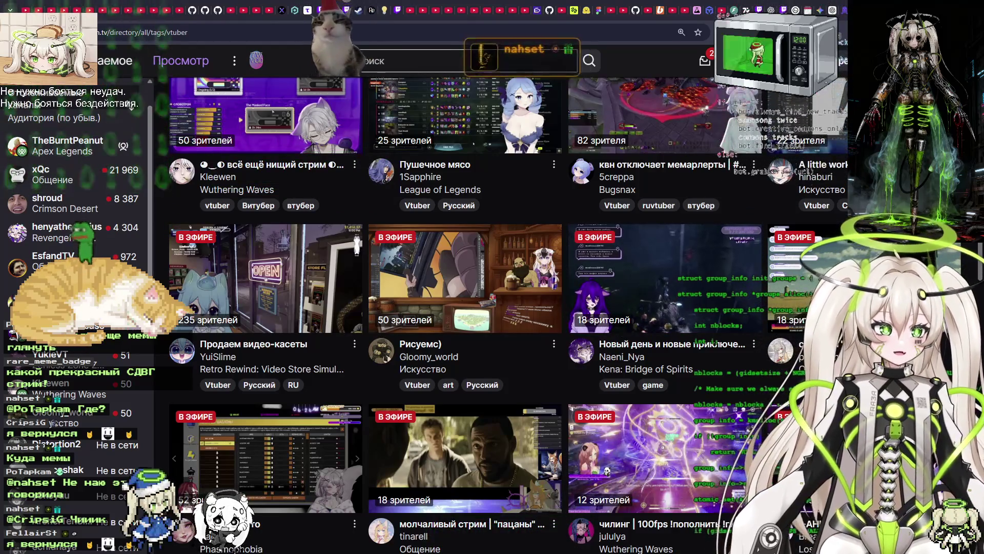
Open Pointauc from a new tab via 'au' and clear all auction lots with Очистить все.
{"action": "key", "text": "ctrl+t"}
{"action": "type", "text": "au"}
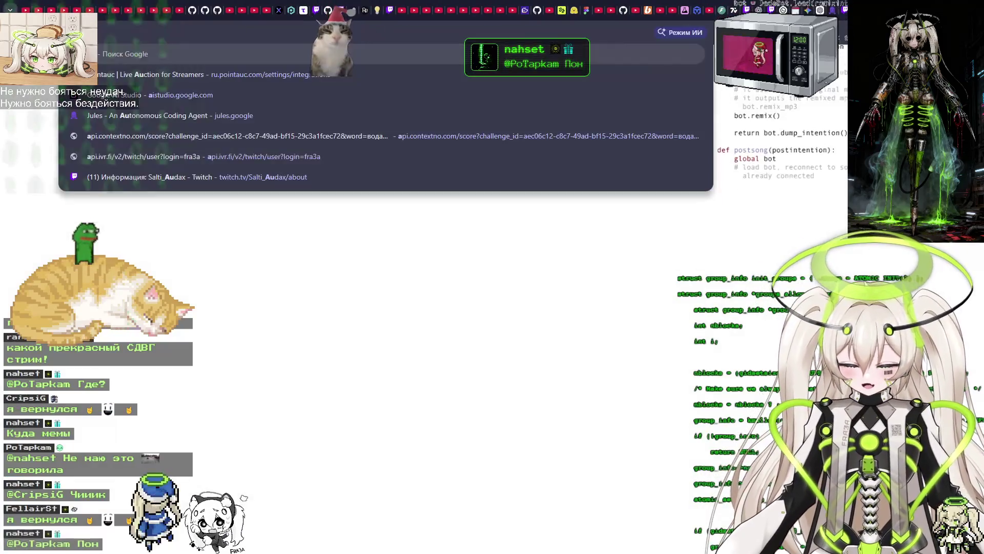
{"action": "key", "text": "Return"}
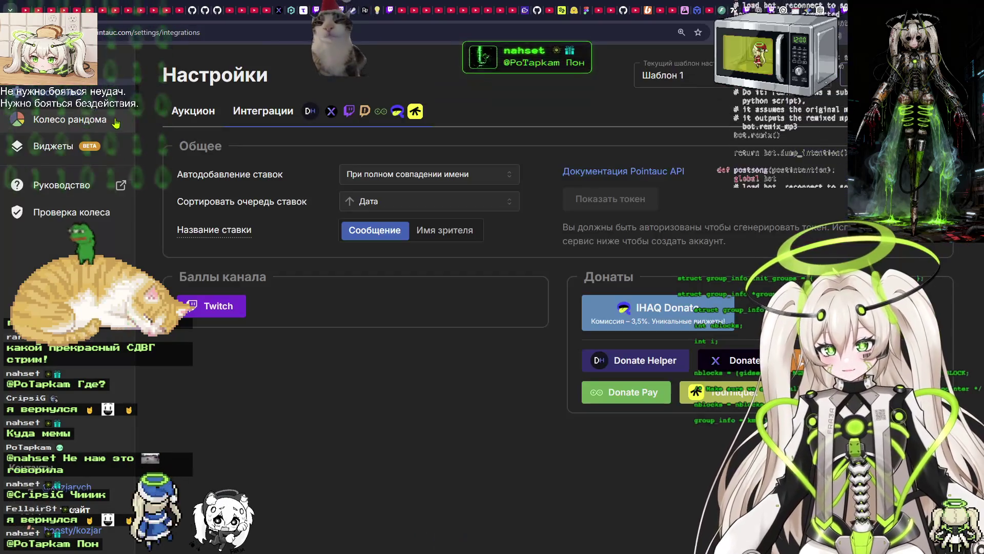
{"action": "key", "text": "Escape"}
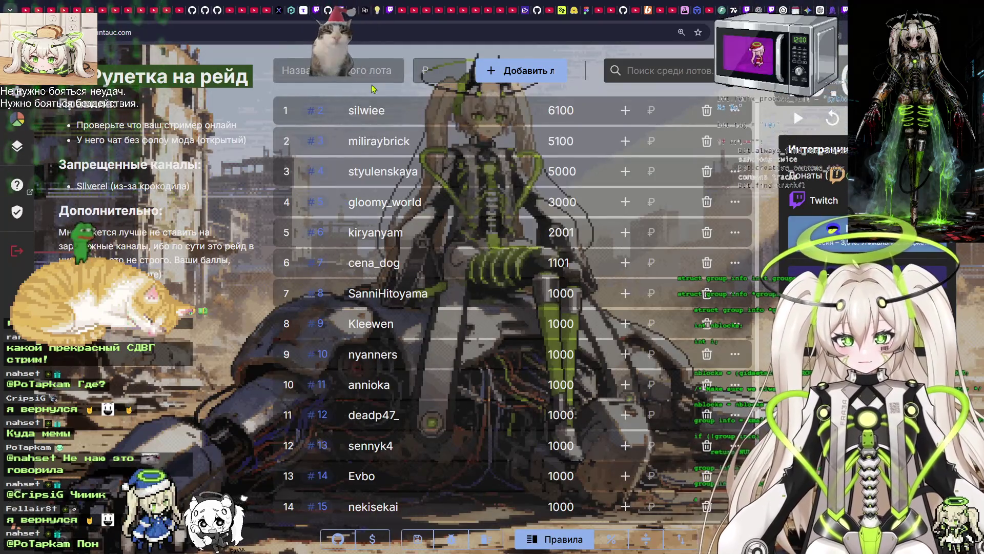
{"action": "left_click", "coordinate": [485, 539]}
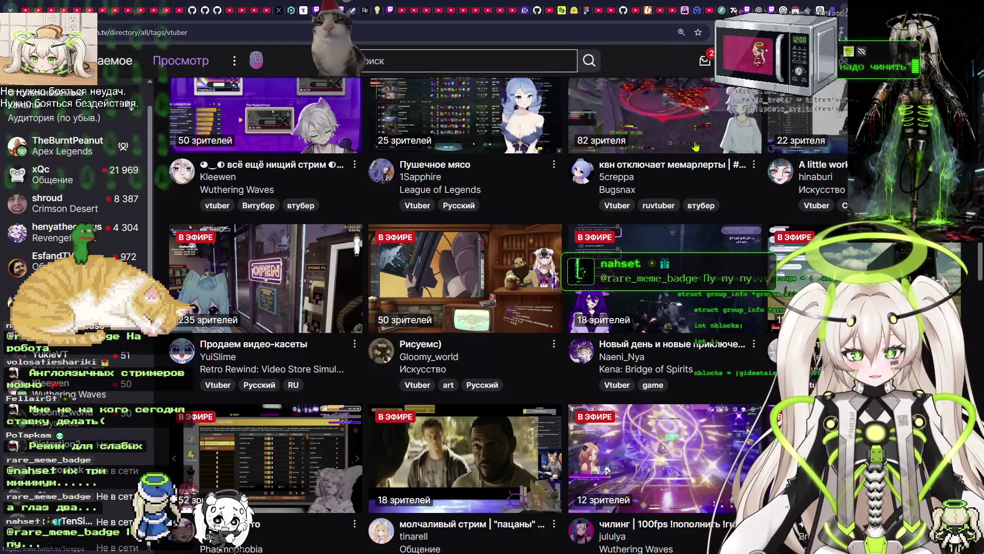
Scroll the Russian-language vtuber directory up to the top and back down.
{"action": "scroll", "coordinate": [182, 369], "scroll_direction": "up", "scroll_amount": 4}
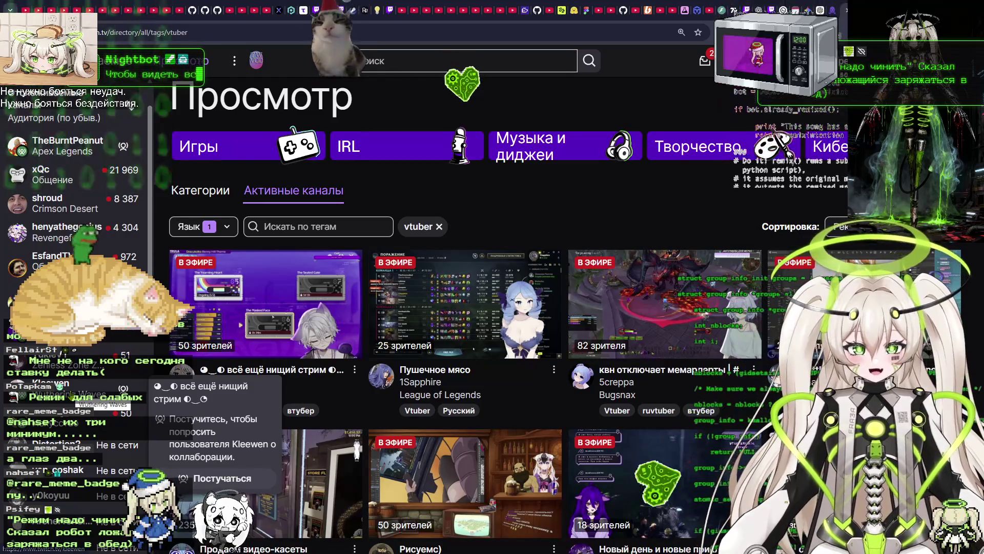
{"action": "scroll", "coordinate": [730, 377], "scroll_direction": "down", "scroll_amount": 2}
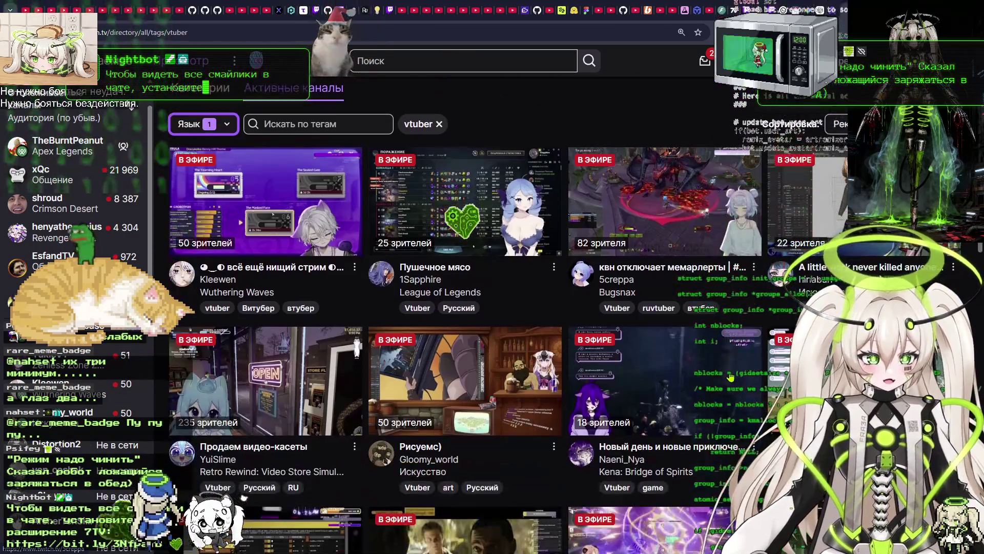
{"action": "scroll", "coordinate": [730, 378], "scroll_direction": "down", "scroll_amount": 4}
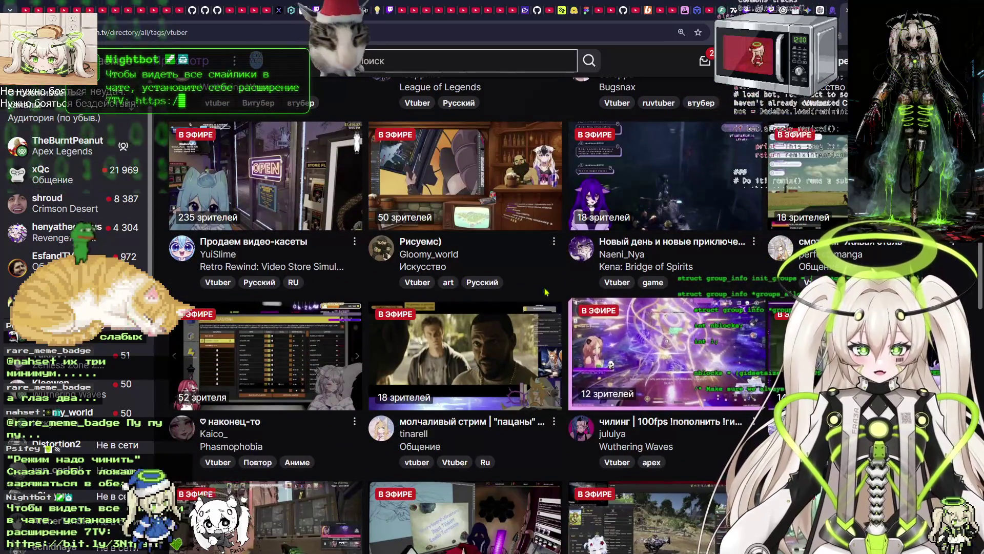
{"action": "scroll", "coordinate": [454, 315], "scroll_direction": "up", "scroll_amount": 6}
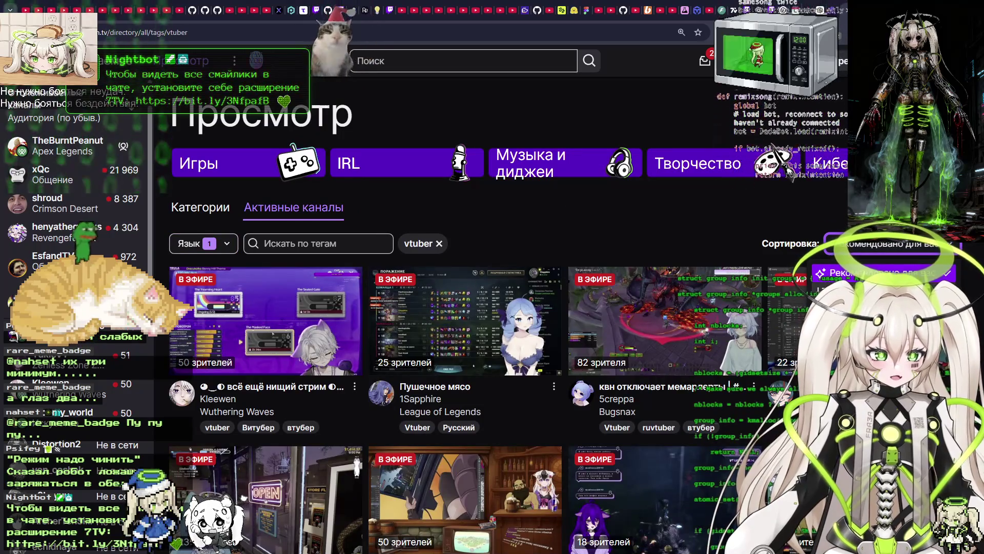
{"action": "scroll", "coordinate": [710, 219], "scroll_direction": "down", "scroll_amount": 6}
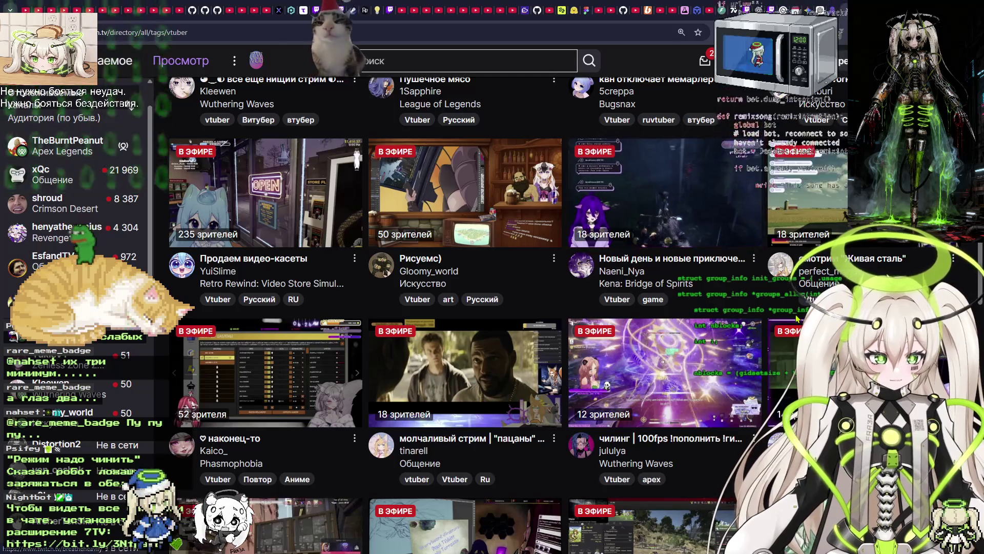
{"action": "scroll", "coordinate": [405, 370], "scroll_direction": "down", "scroll_amount": 4}
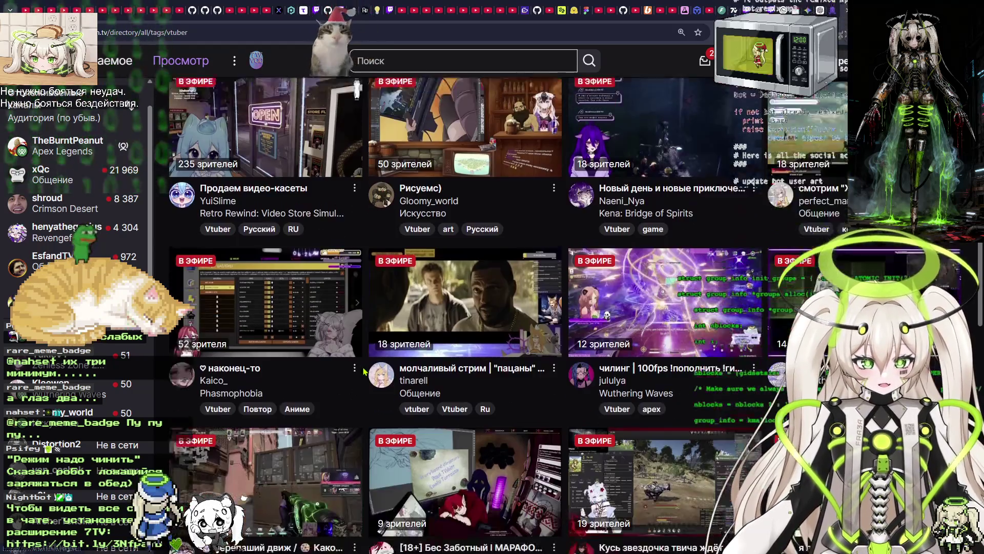
{"action": "scroll", "coordinate": [365, 372], "scroll_direction": "down", "scroll_amount": 1}
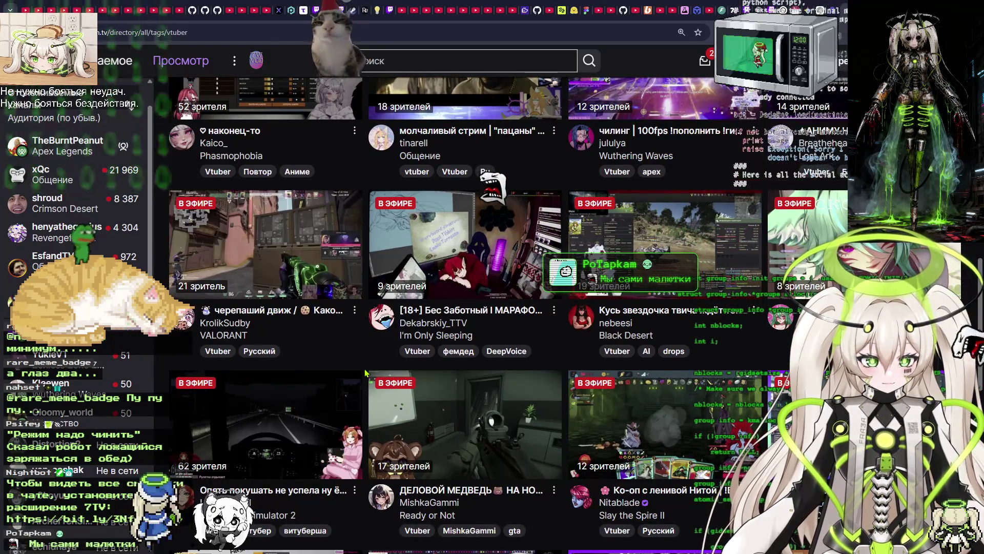
{"action": "scroll", "coordinate": [365, 373], "scroll_direction": "down", "scroll_amount": 2}
{"action": "scroll", "coordinate": [365, 373], "scroll_direction": "down", "scroll_amount": 2}
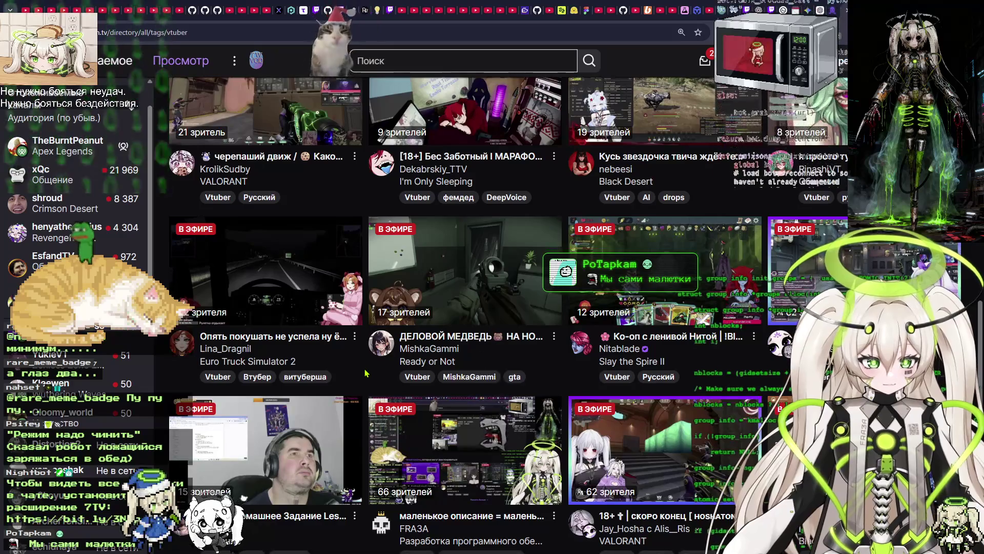
{"action": "scroll", "coordinate": [365, 372], "scroll_direction": "down", "scroll_amount": 1}
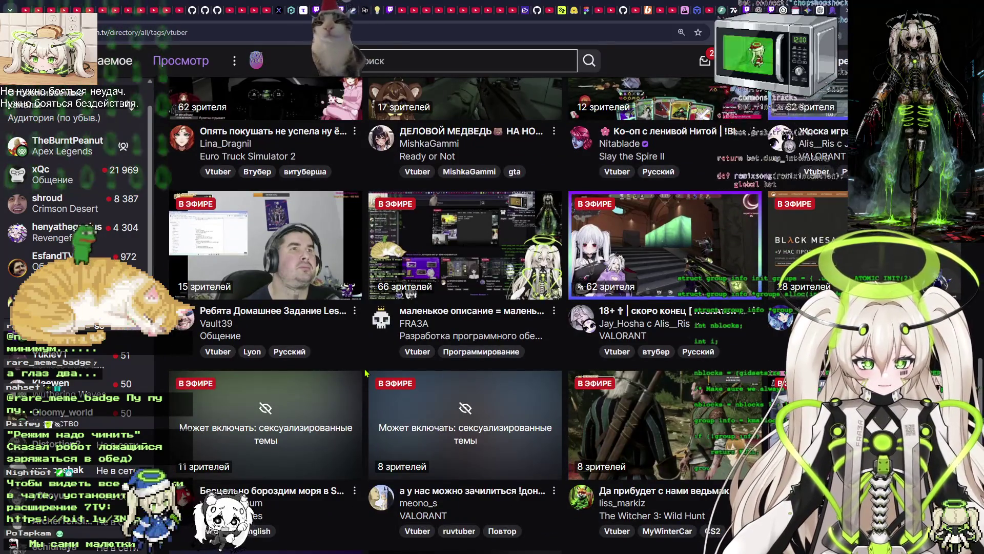
{"action": "scroll", "coordinate": [365, 373], "scroll_direction": "down", "scroll_amount": 4}
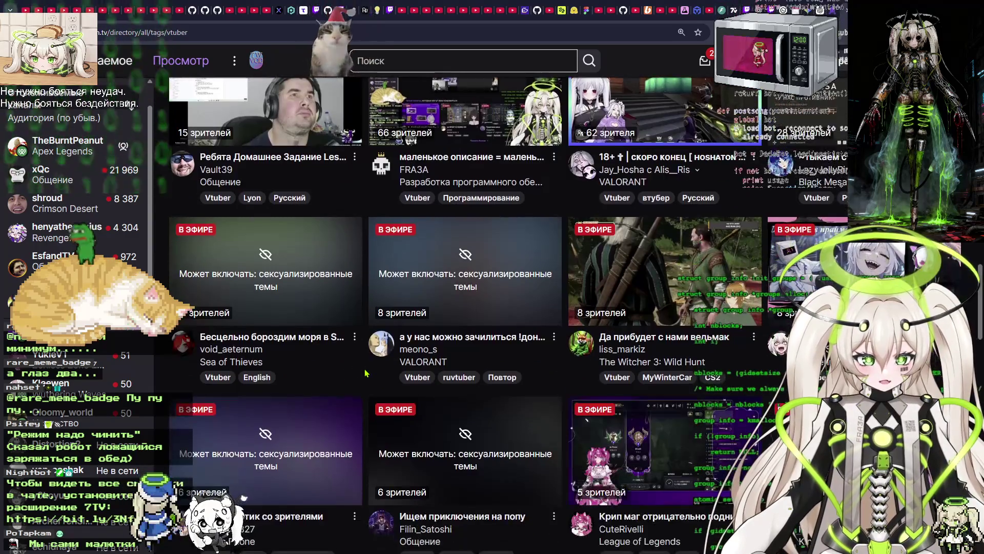
{"action": "scroll", "coordinate": [365, 373], "scroll_direction": "down", "scroll_amount": 8}
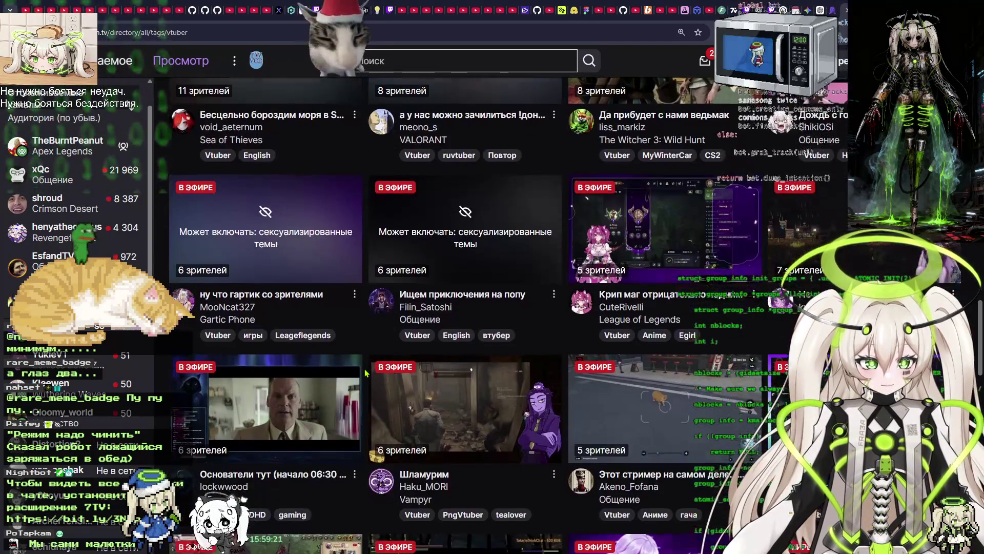
{"action": "scroll", "coordinate": [365, 373], "scroll_direction": "down", "scroll_amount": 4}
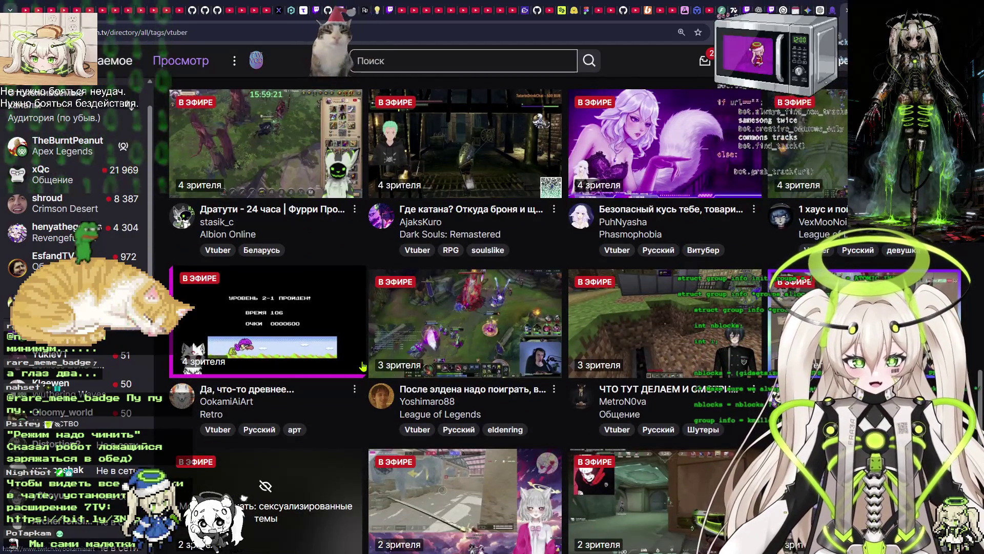
{"action": "scroll", "coordinate": [363, 366], "scroll_direction": "down", "scroll_amount": 4}
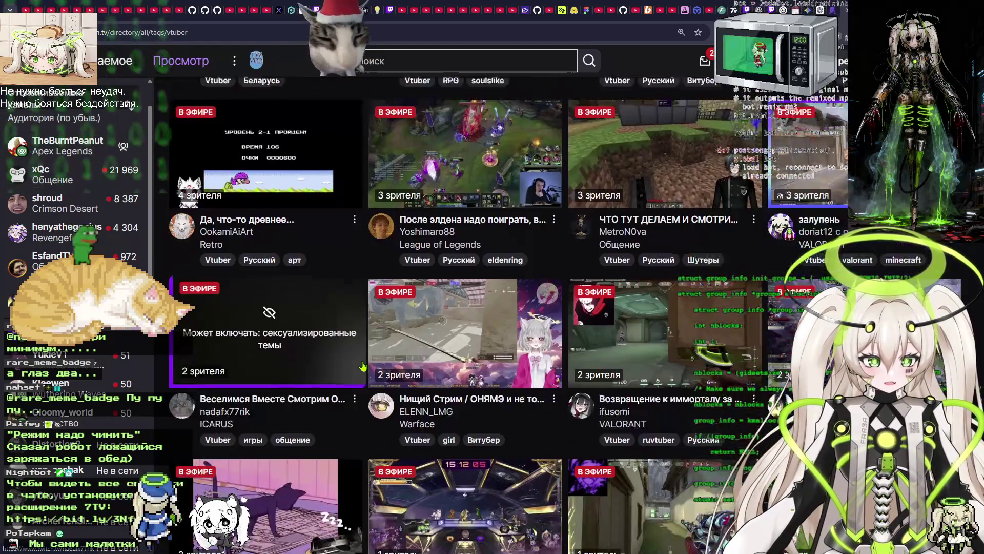
{"action": "scroll", "coordinate": [362, 366], "scroll_direction": "down", "scroll_amount": 20}
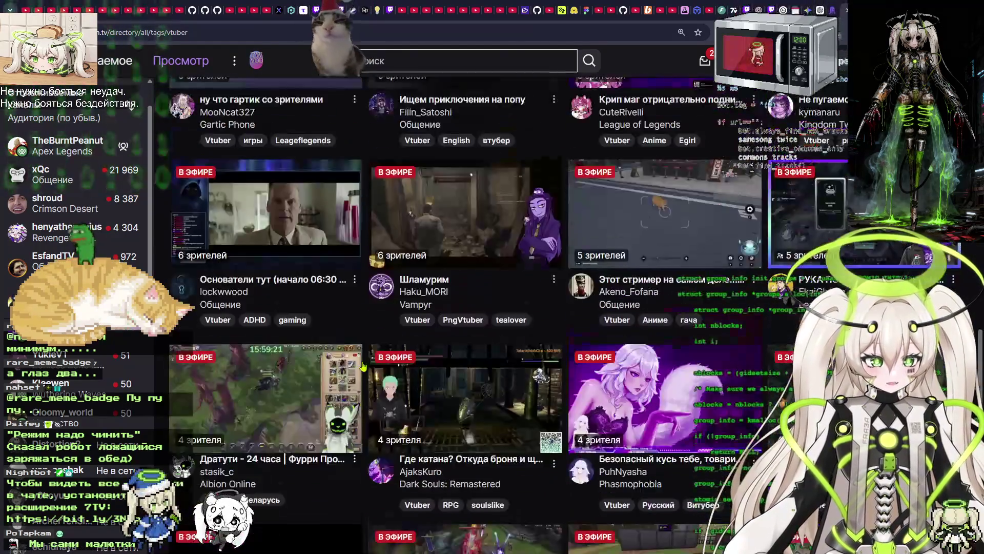
{"action": "scroll", "coordinate": [362, 367], "scroll_direction": "up", "scroll_amount": 20}
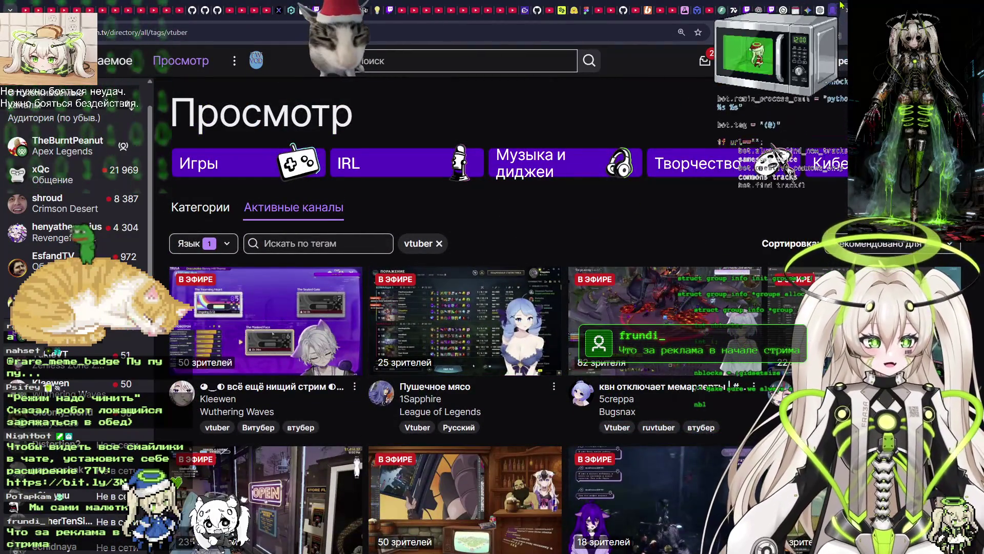
Switch to the pointauc 'Рулетка на рейд' raid roulette tab.
{"action": "key", "text": "ctrl+Tab"}
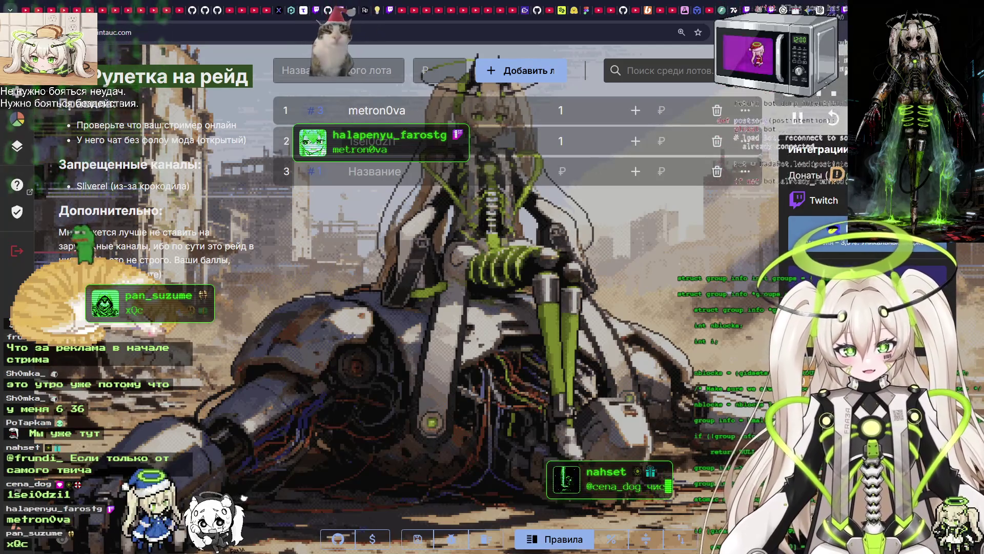
Let the xQc, metron0va and 1sei0dzi1 lots arrive, then return to the Twitch vtuber directory.
{"action": "mouse_move", "coordinate": [18, 225]}
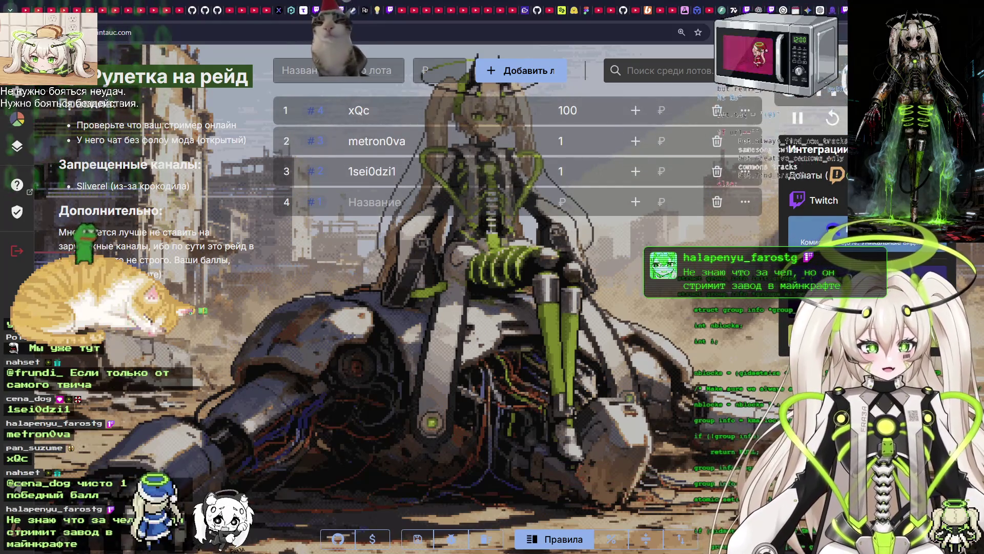
{"action": "key", "text": "ctrl+Tab"}
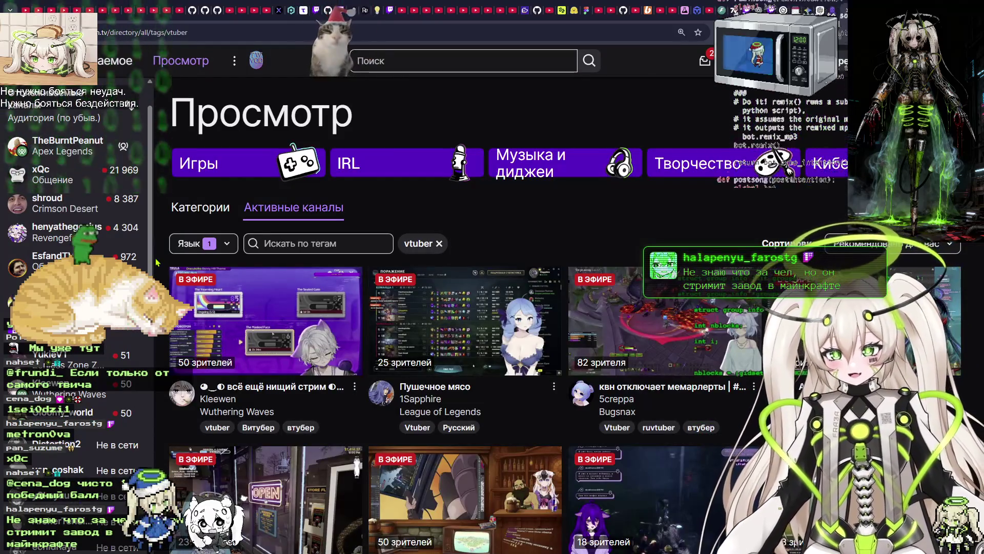
Go back to the raid roulette and delete the joke lot at the top of the list.
{"action": "scroll", "coordinate": [65, 247], "scroll_direction": "up", "scroll_amount": 1}
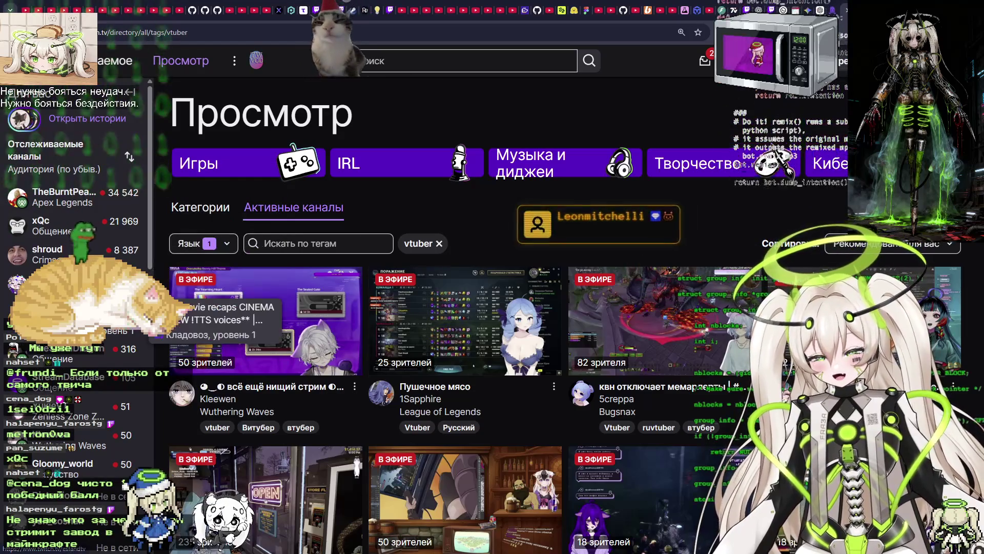
{"action": "scroll", "coordinate": [66, 348], "scroll_direction": "down", "scroll_amount": 2}
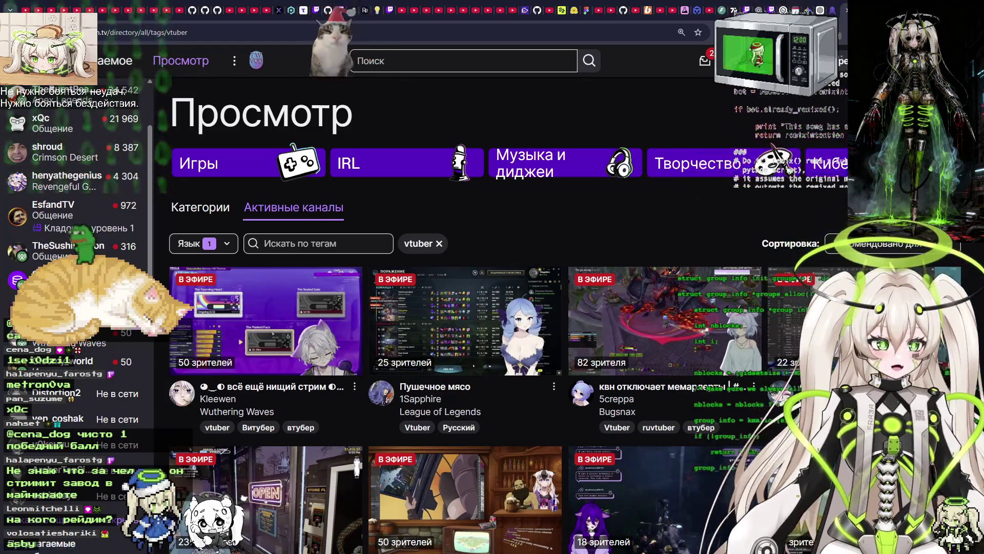
{"action": "key", "text": "ctrl+Tab"}
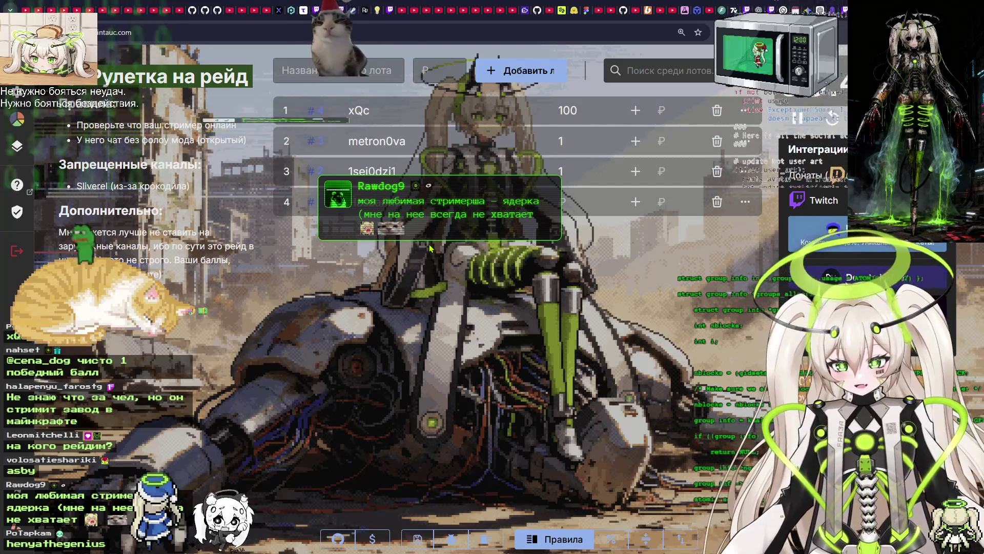
{"action": "left_click", "coordinate": [845, 5]}
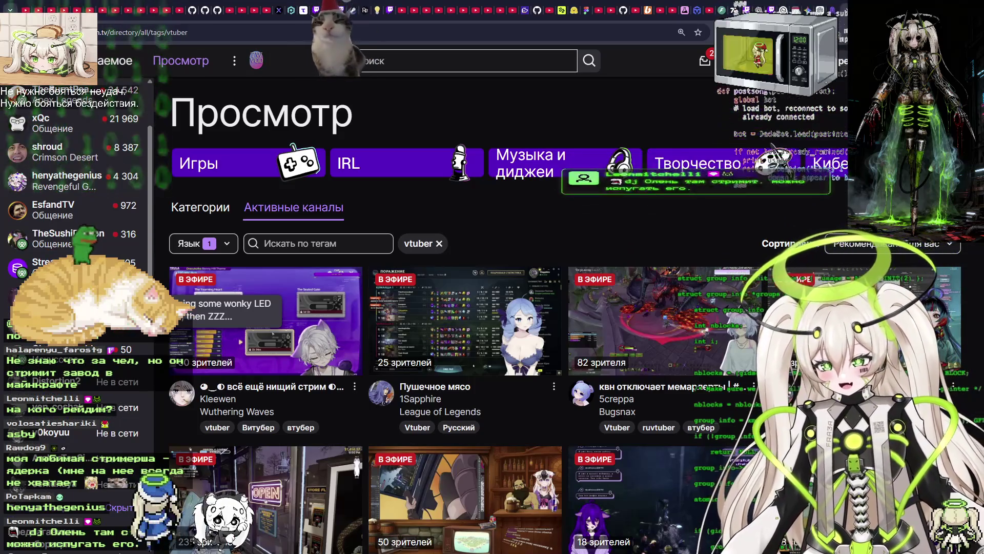
{"action": "key", "text": "ctrl+Tab"}
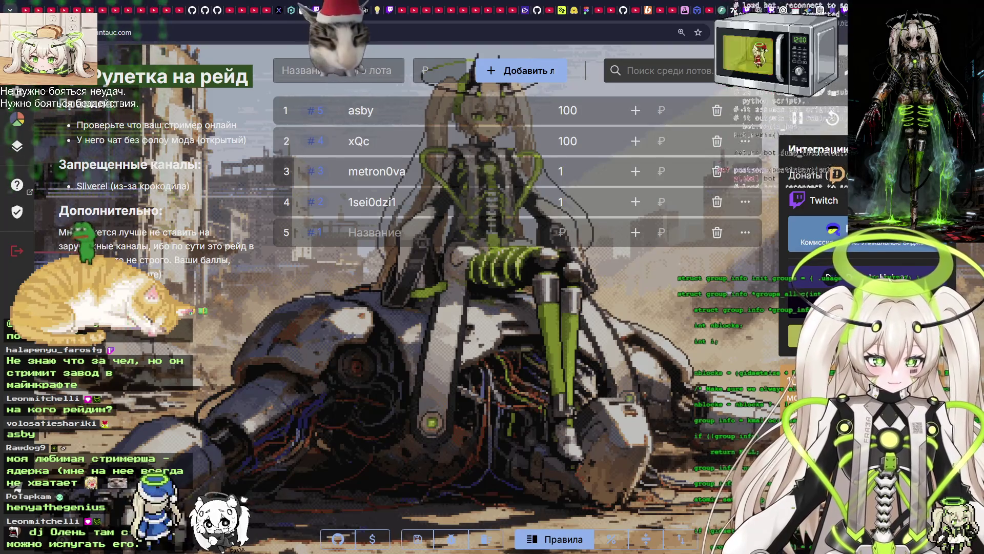
{"action": "left_click", "coordinate": [718, 111]}
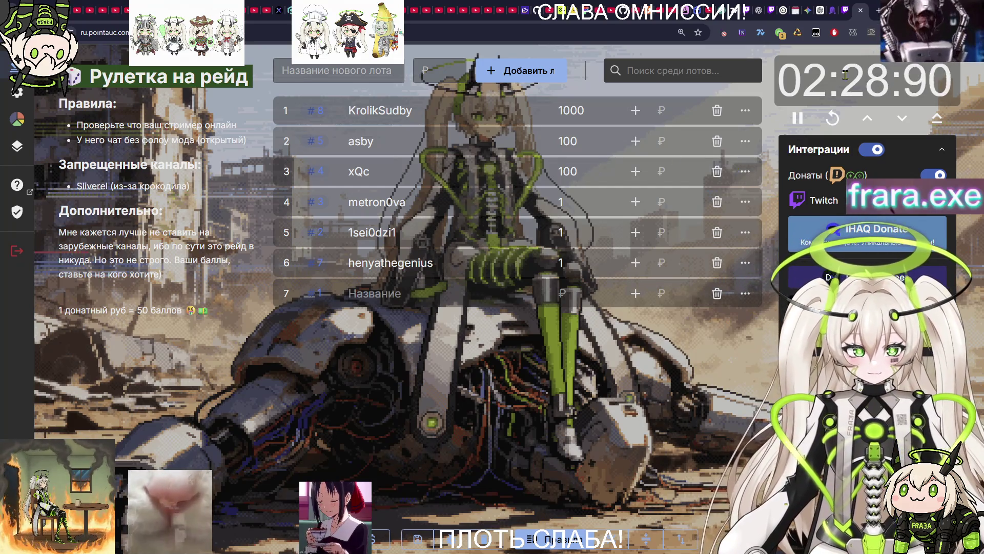
Open Kleewen's live channel from Twitch browse, then return to the raid roulette lot list.
{"action": "left_click", "coordinate": [848, 7]}
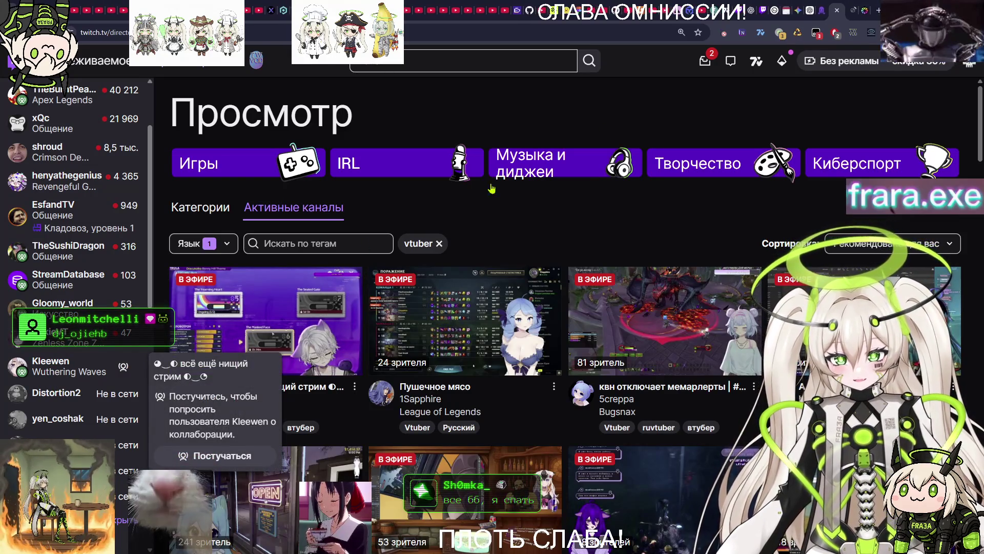
{"action": "left_click", "coordinate": [51, 362]}
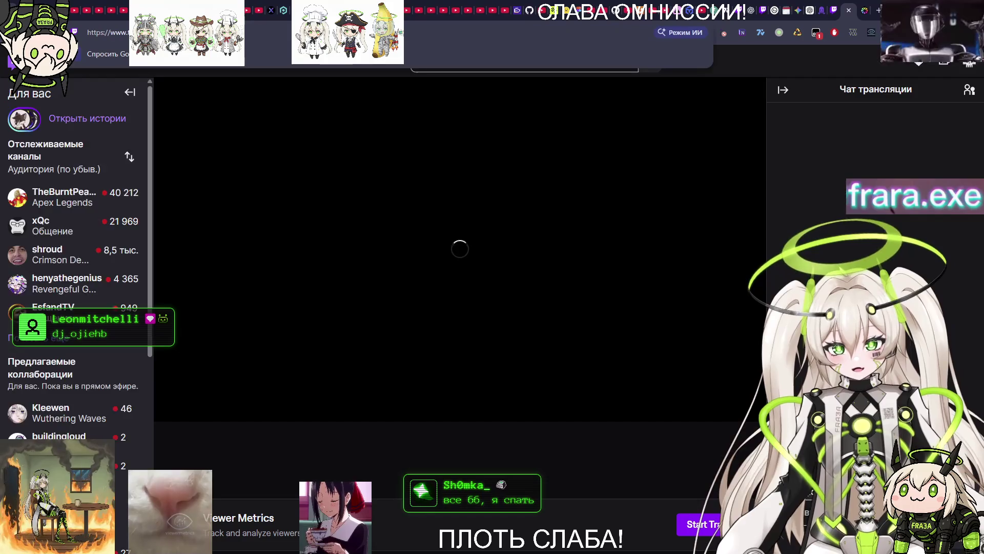
{"action": "key", "text": "ctrl+Tab"}
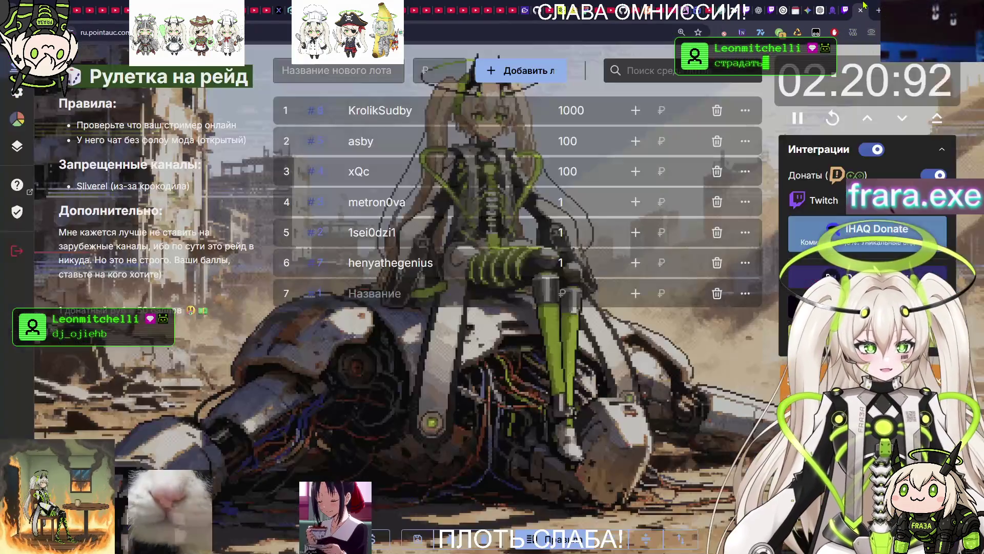
Add a 'kleewen' lot worth 100 to the raid roulette, then go back to Twitch's browse page.
{"action": "left_click", "coordinate": [337, 70]}
{"action": "type", "text": "лду"}
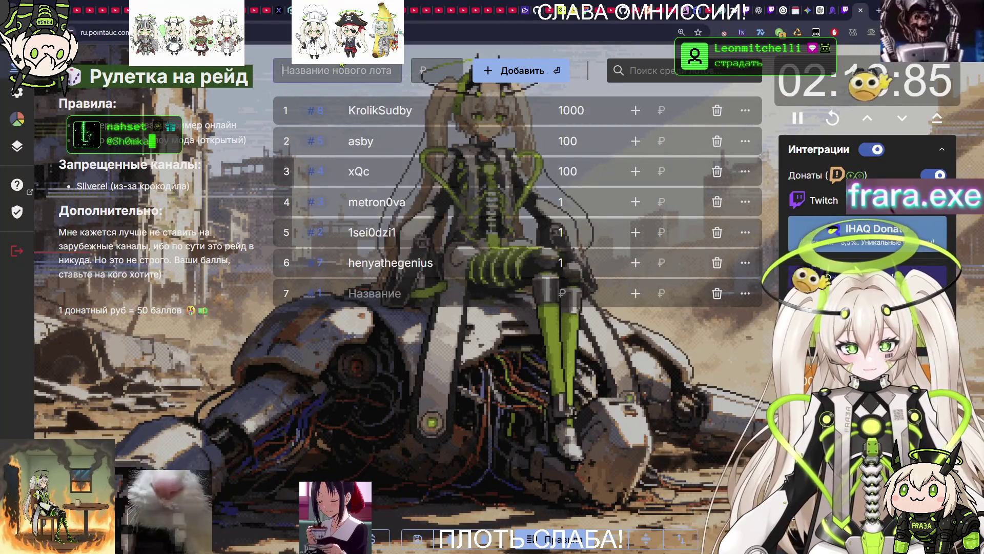
{"action": "type", "text": "уцут"}
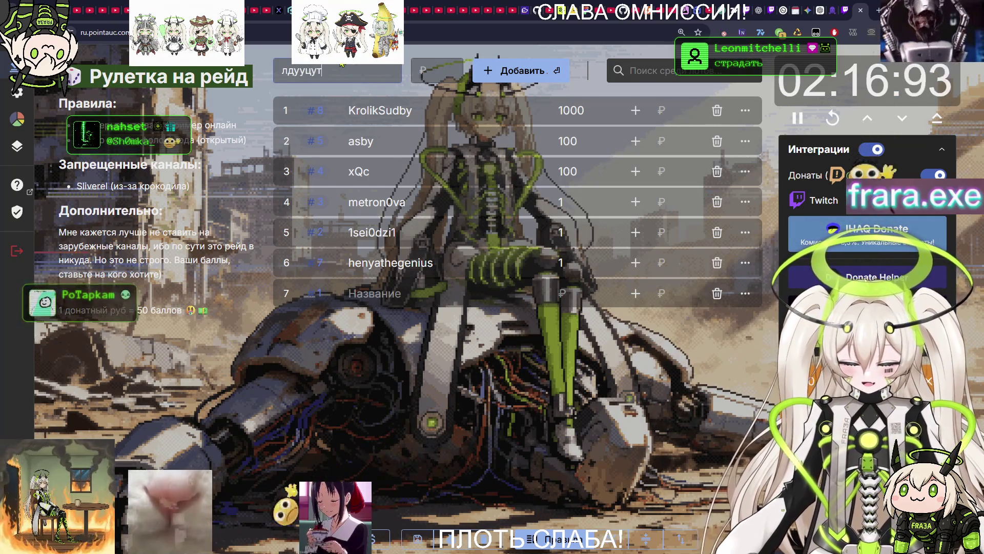
{"action": "key", "text": "Pause"}
{"action": "key", "text": "Tab"}
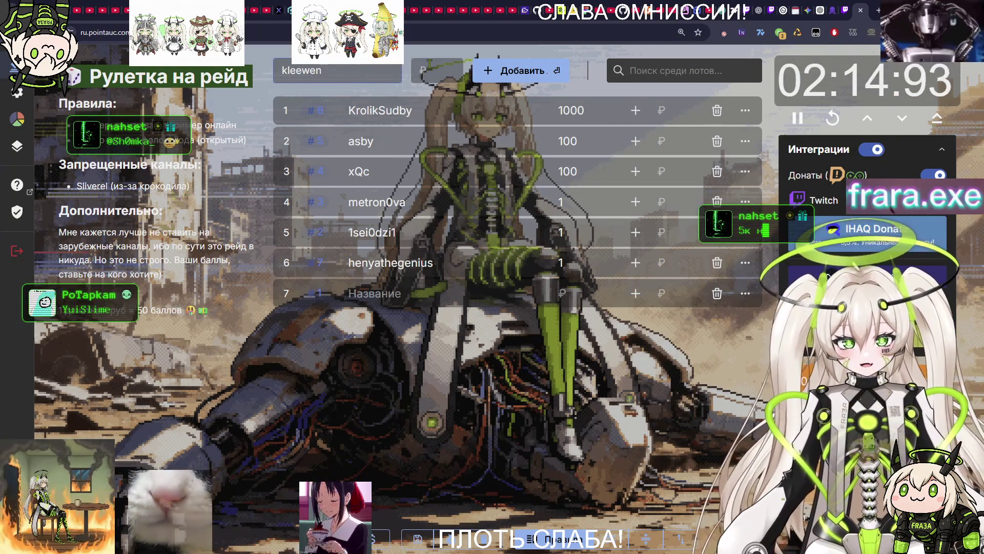
{"action": "type", "text": "e"}
{"action": "key", "text": "ctrl+a"}
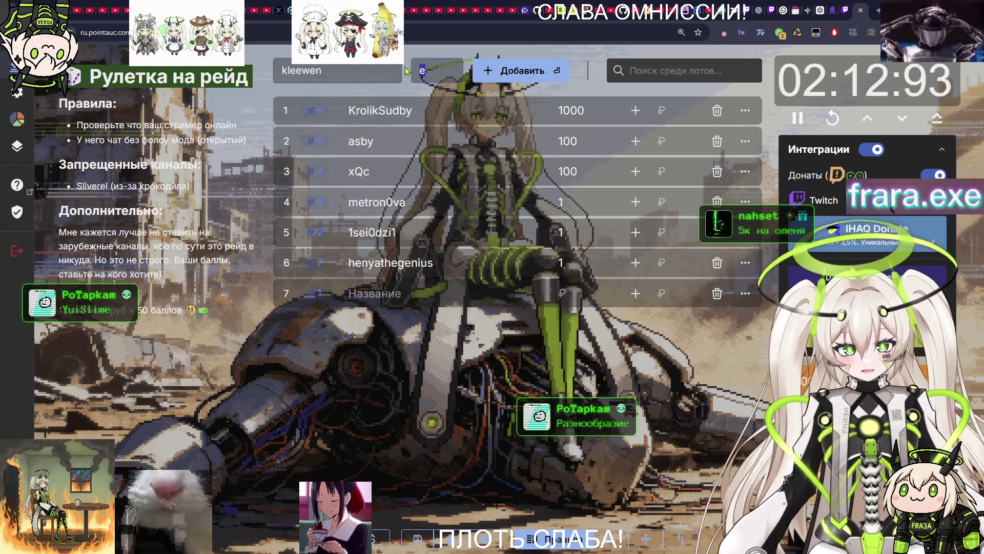
{"action": "type", "text": "100"}
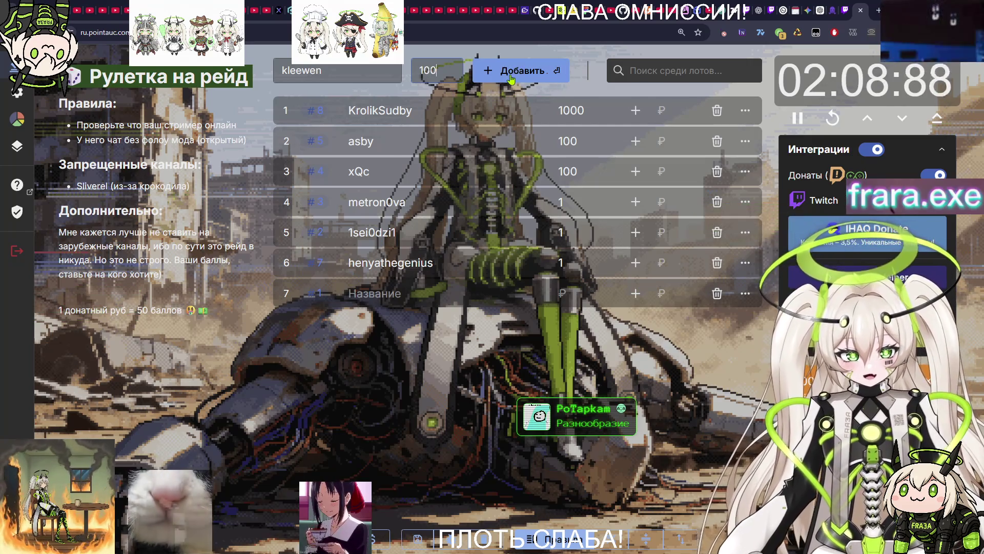
{"action": "left_click", "coordinate": [513, 80]}
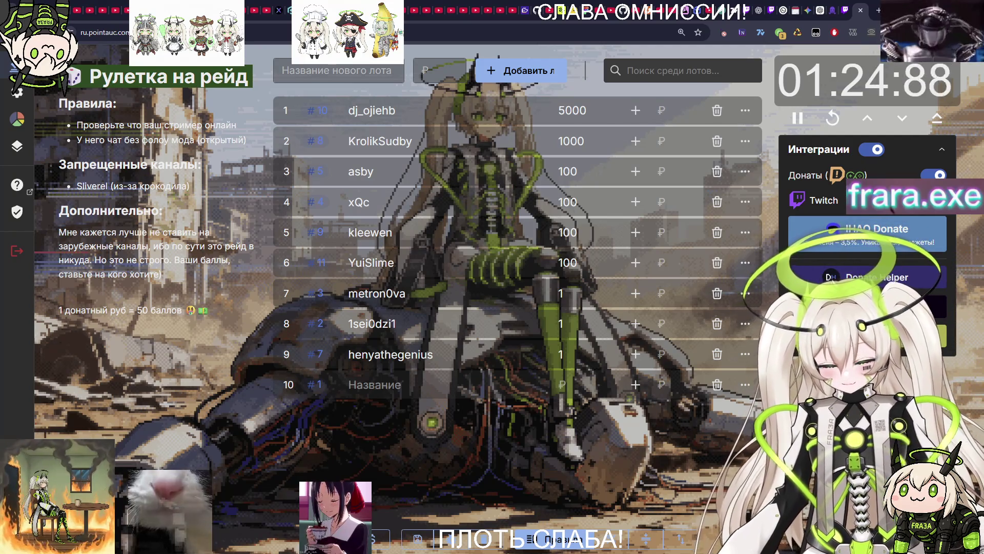
{"action": "left_click", "coordinate": [849, 7]}
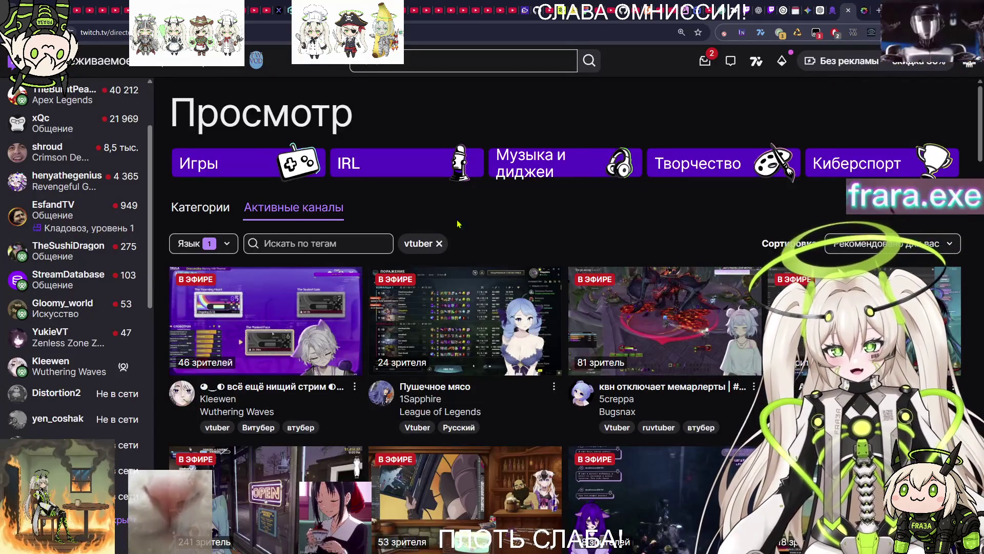
Scan the live vtuber channels, return to the raid roulette lots, and bring up the window switcher.
{"action": "scroll", "coordinate": [88, 210], "scroll_direction": "up", "scroll_amount": 3}
{"action": "scroll", "coordinate": [87, 215], "scroll_direction": "down", "scroll_amount": 3}
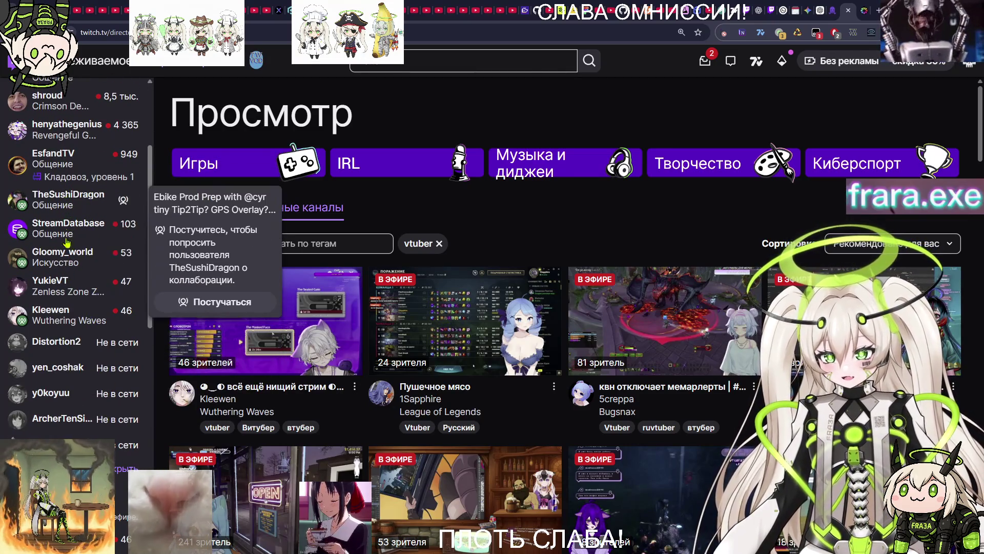
{"action": "key", "text": "ctrl+Tab"}
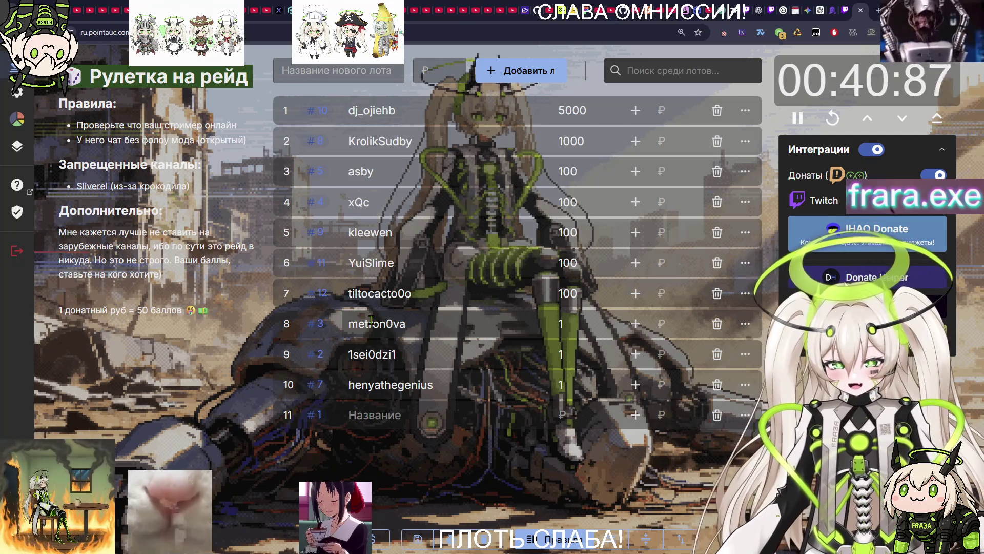
{"action": "key", "text": "alt+Tab"}
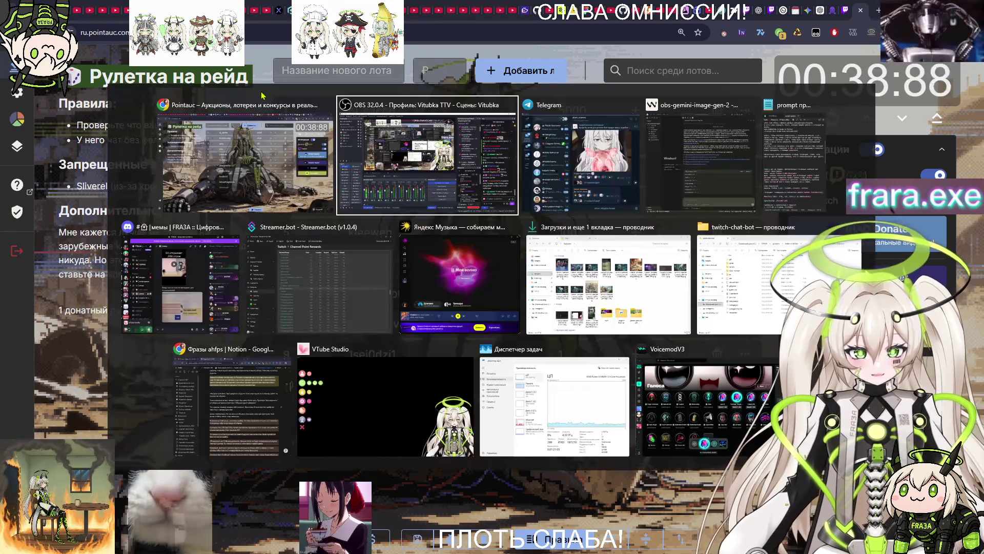
Bring the obs-gemini-image-gen-2 Windsurf window forward and scroll through the Cascade chat diffs.
{"action": "left_click", "coordinate": [704, 166]}
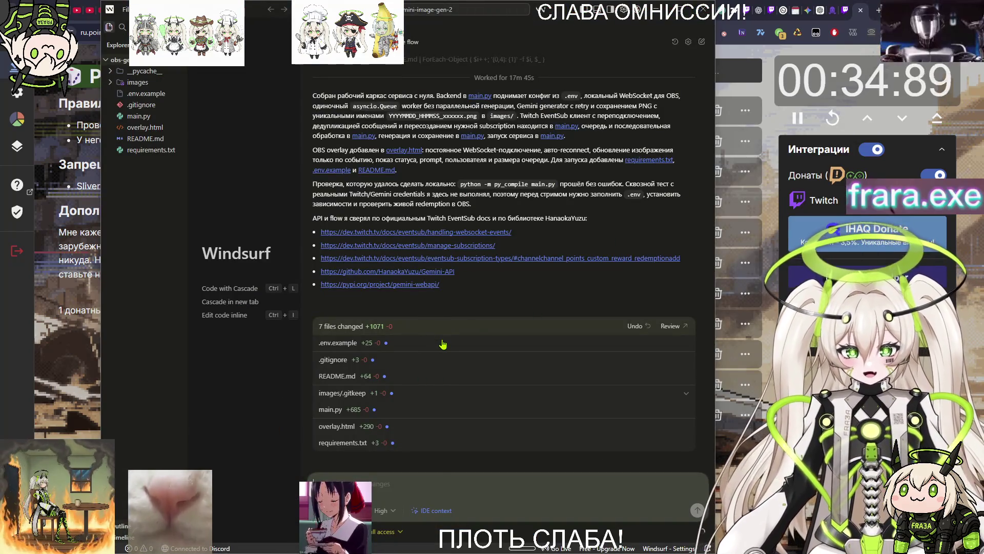
{"action": "scroll", "coordinate": [441, 298], "scroll_direction": "up", "scroll_amount": 7}
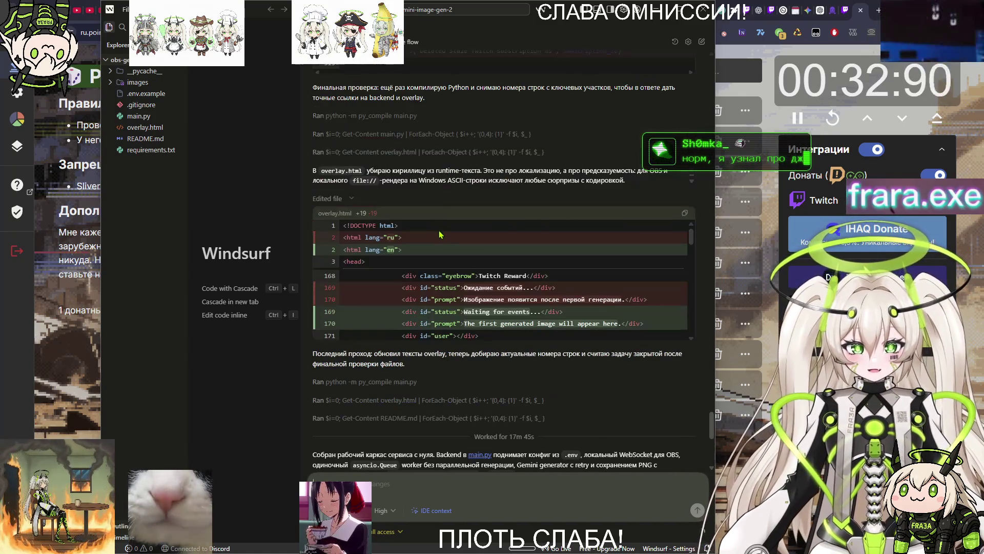
{"action": "scroll", "coordinate": [440, 235], "scroll_direction": "down", "scroll_amount": 8}
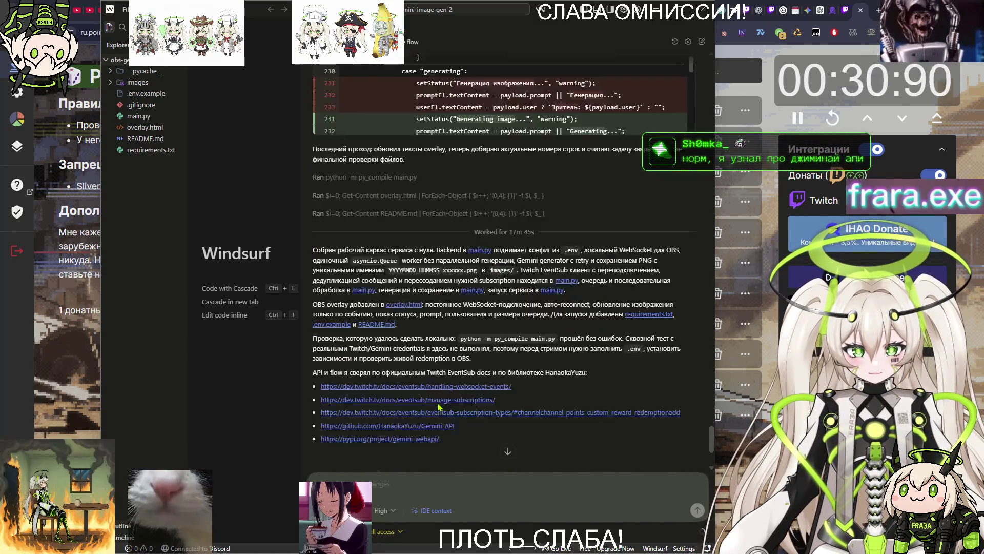
{"action": "scroll", "coordinate": [439, 407], "scroll_direction": "down", "scroll_amount": 2}
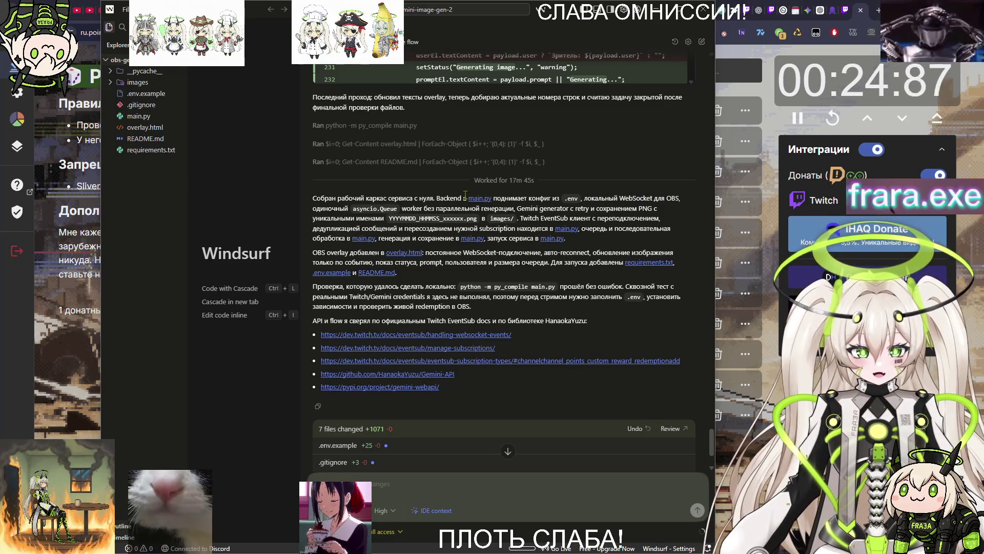
{"action": "scroll", "coordinate": [391, 216], "scroll_direction": "down", "scroll_amount": 1}
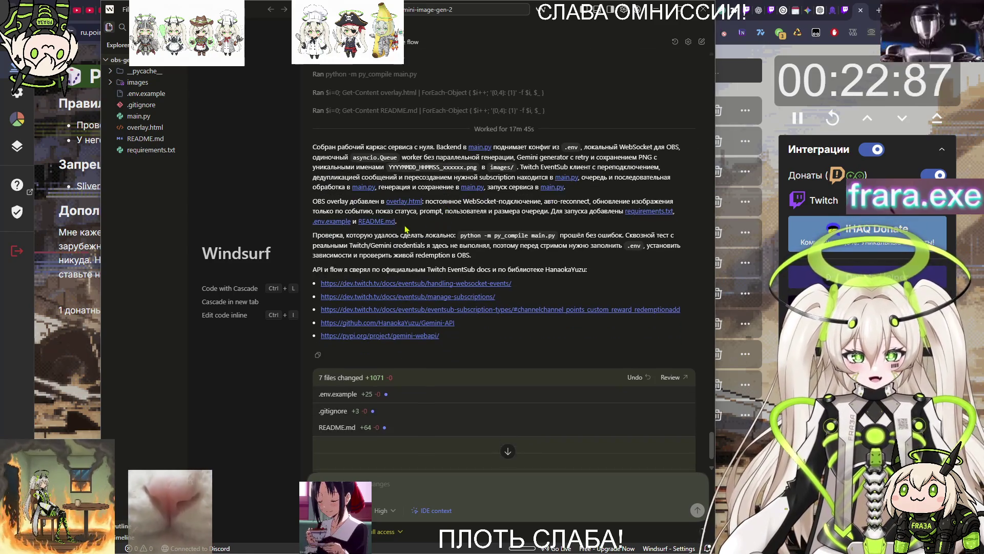
{"action": "scroll", "coordinate": [411, 238], "scroll_direction": "down", "scroll_amount": 1}
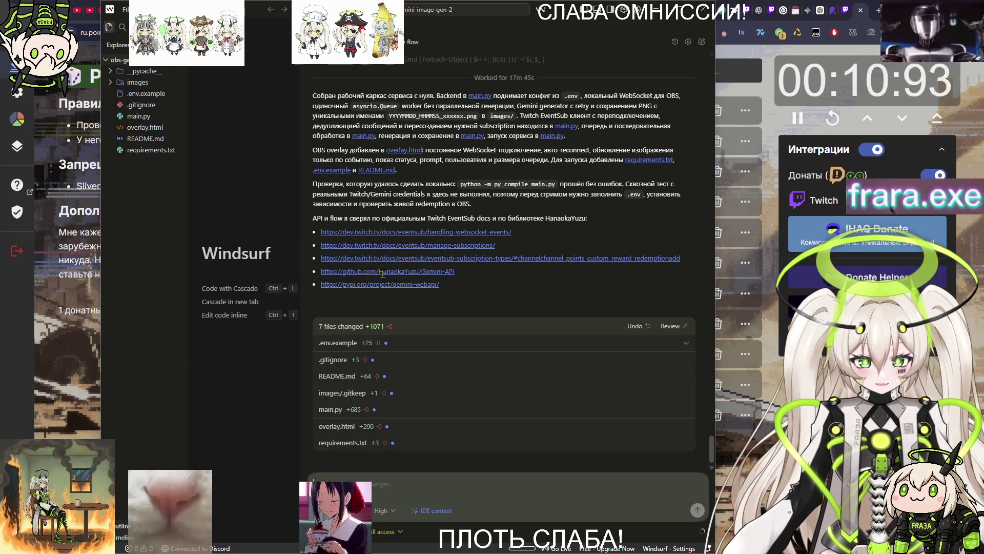
Recheck the summary of 7 changed files, then return to the browser's ChatGPT conversation.
{"action": "scroll", "coordinate": [524, 293], "scroll_direction": "up", "scroll_amount": 5}
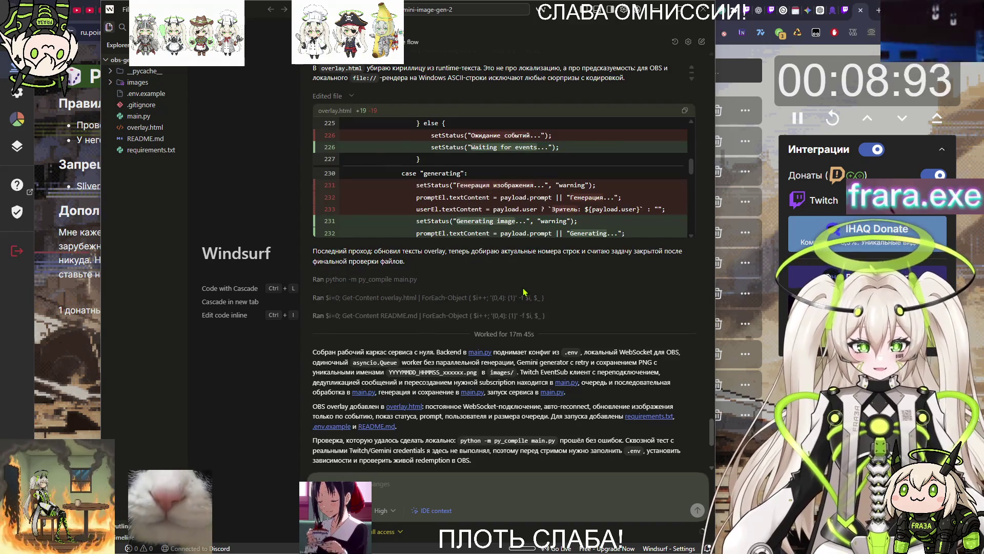
{"action": "scroll", "coordinate": [524, 293], "scroll_direction": "up", "scroll_amount": 10}
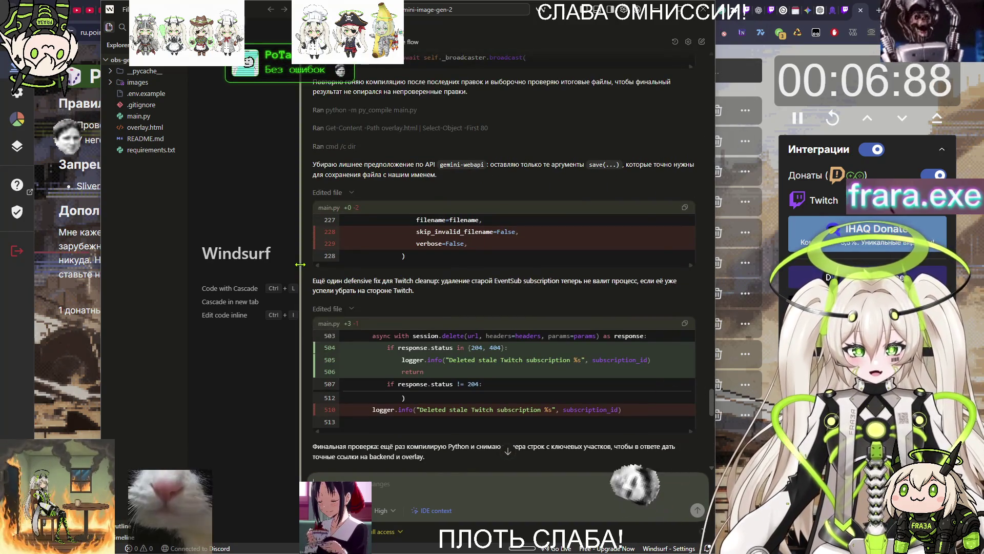
{"action": "scroll", "coordinate": [467, 209], "scroll_direction": "up", "scroll_amount": 4}
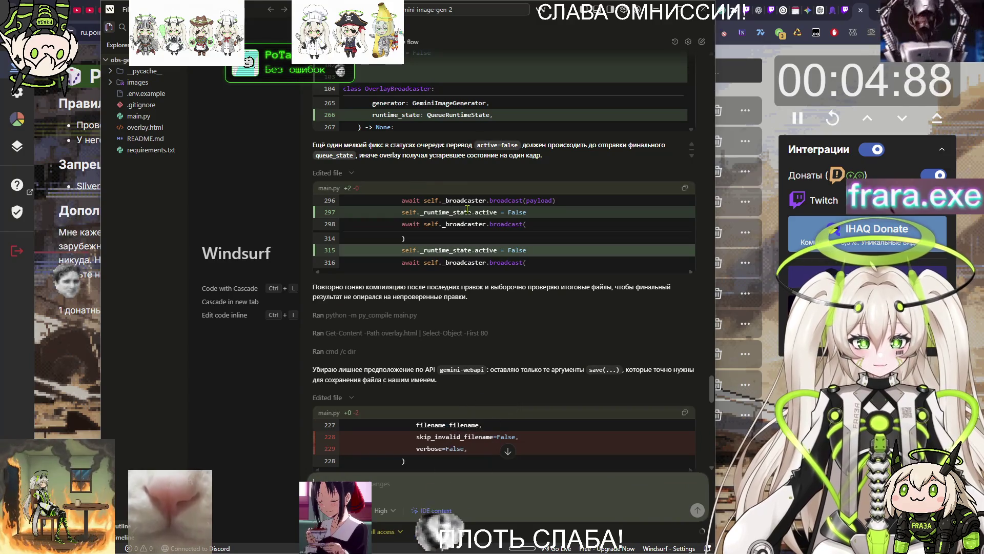
{"action": "scroll", "coordinate": [494, 203], "scroll_direction": "down", "scroll_amount": 7}
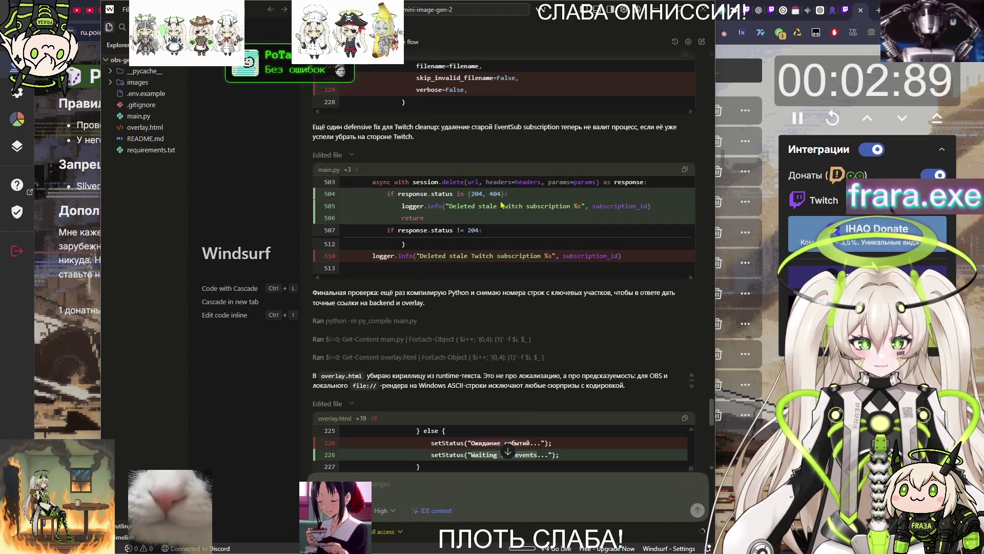
{"action": "scroll", "coordinate": [506, 217], "scroll_direction": "down", "scroll_amount": 10}
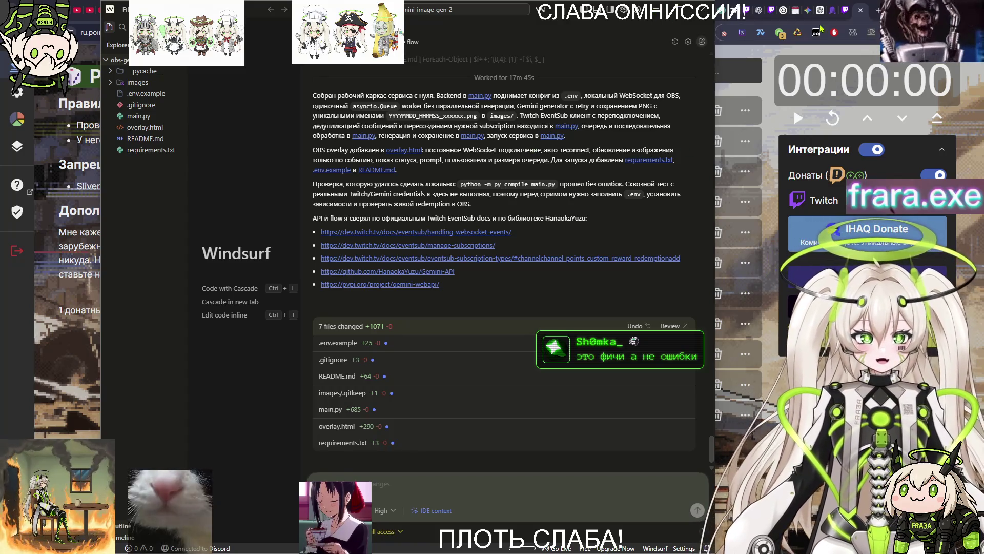
{"action": "left_click", "coordinate": [727, 12]}
{"action": "left_click", "coordinate": [760, 9]}
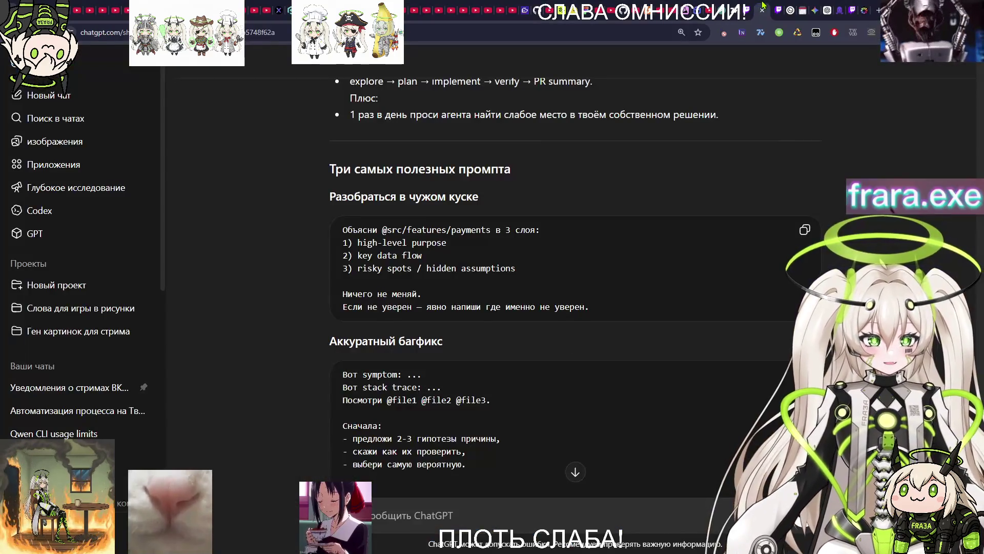
Confirm 65% of the weekly Codex limit remains, then return to the raid roulette.
{"action": "left_click", "coordinate": [786, 10]}
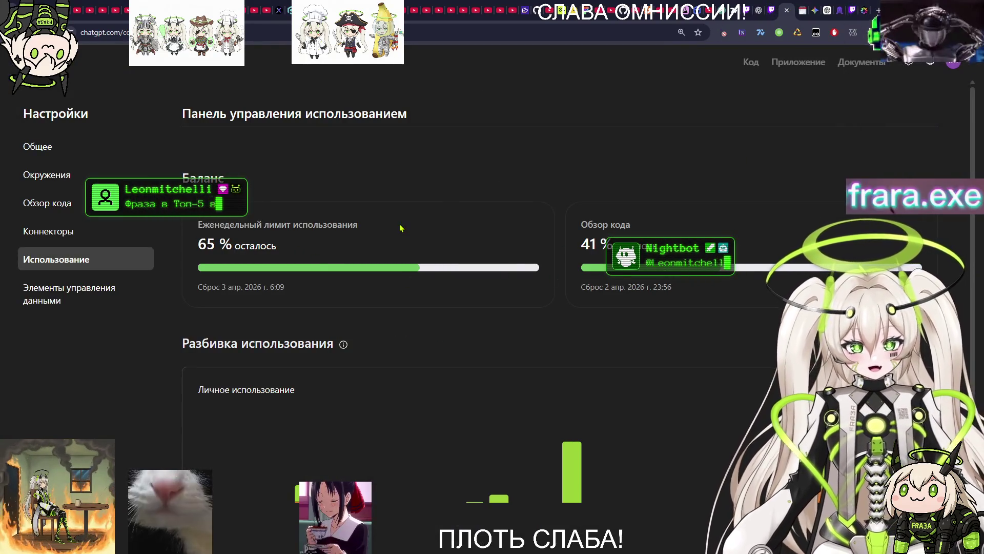
{"action": "left_click", "coordinate": [863, 7]}
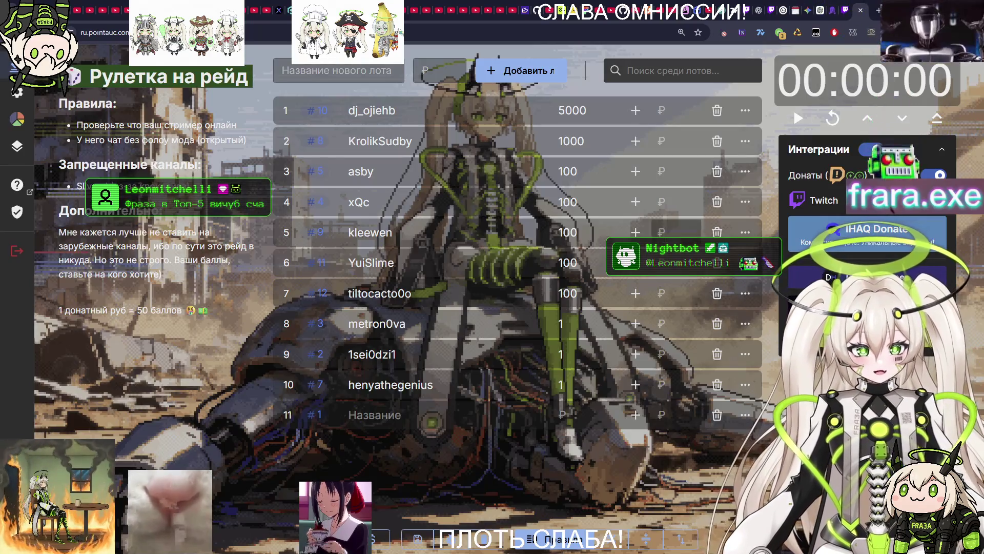
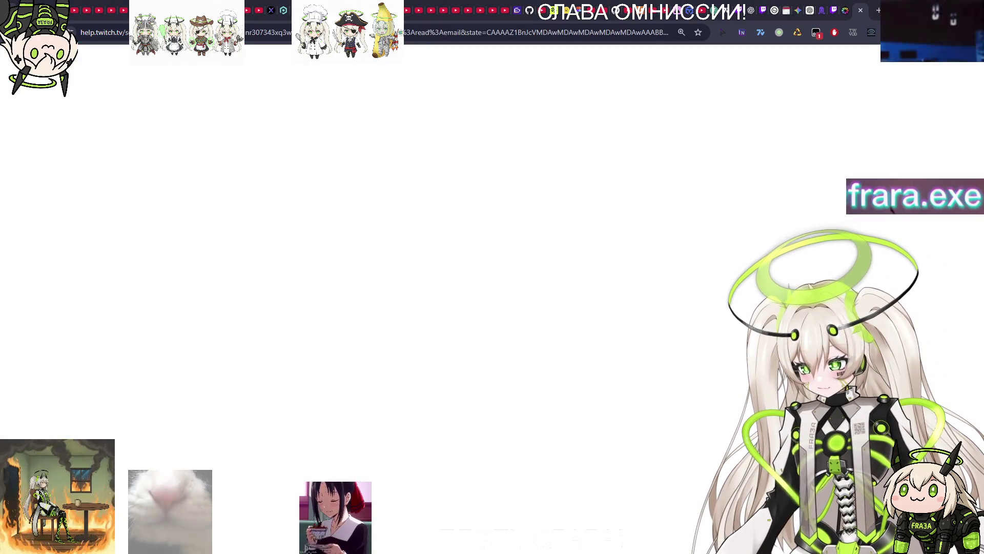
Close the help.twitch.tv tab and switch back to the Pointauc raid roulette window.
{"action": "left_click", "coordinate": [862, 10]}
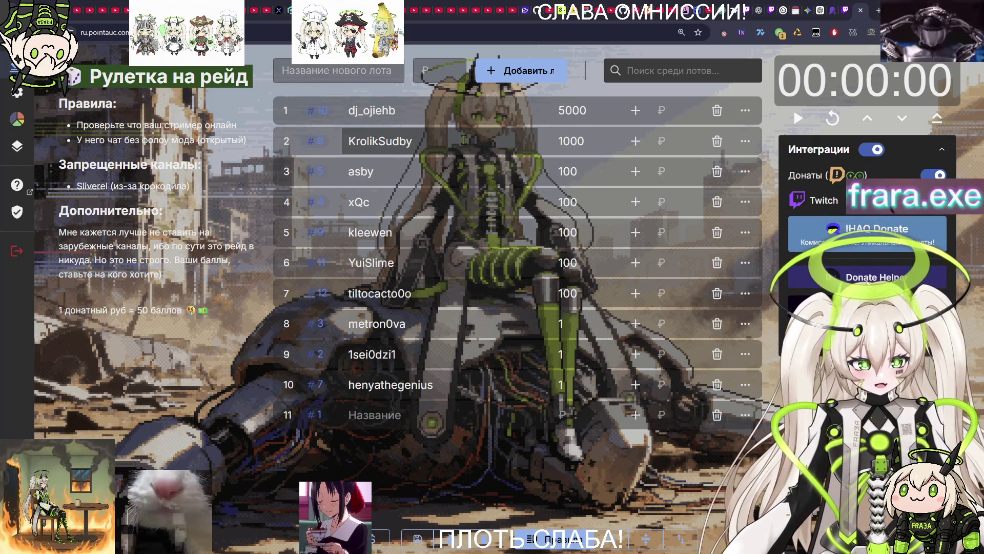
{"action": "key", "text": "alt+Tab"}
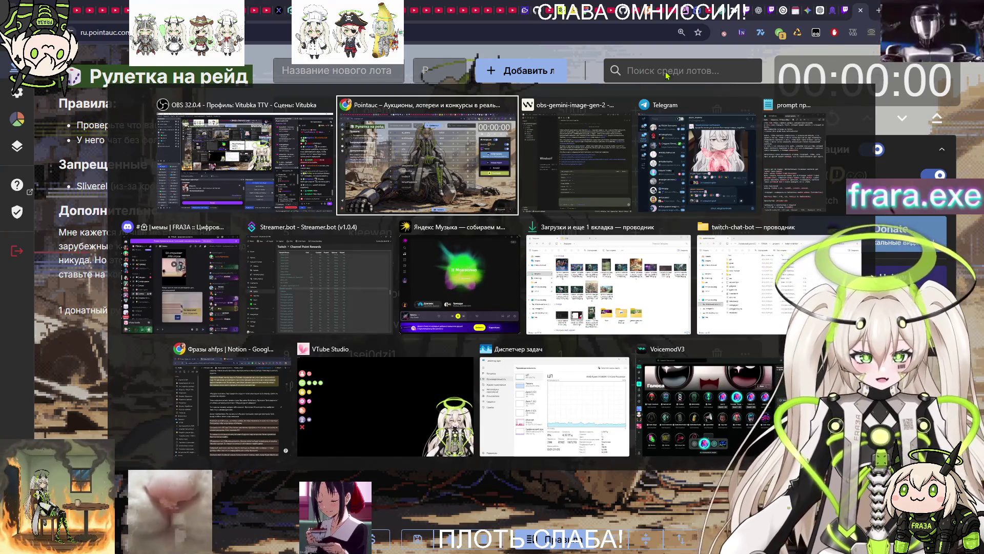
{"action": "left_click", "coordinate": [599, 200]}
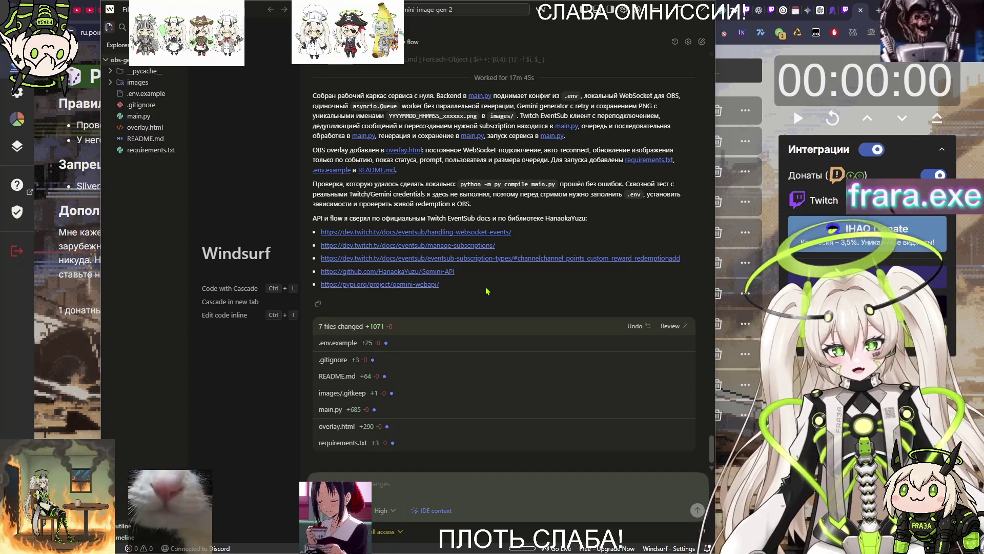
{"action": "scroll", "coordinate": [482, 271], "scroll_direction": "up", "scroll_amount": 15}
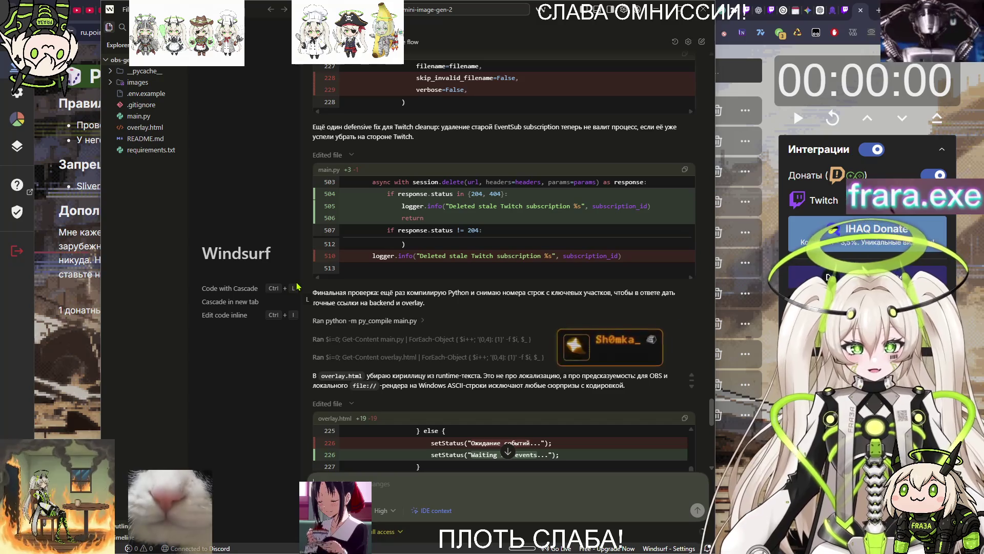
{"action": "scroll", "coordinate": [365, 387], "scroll_direction": "down", "scroll_amount": 15}
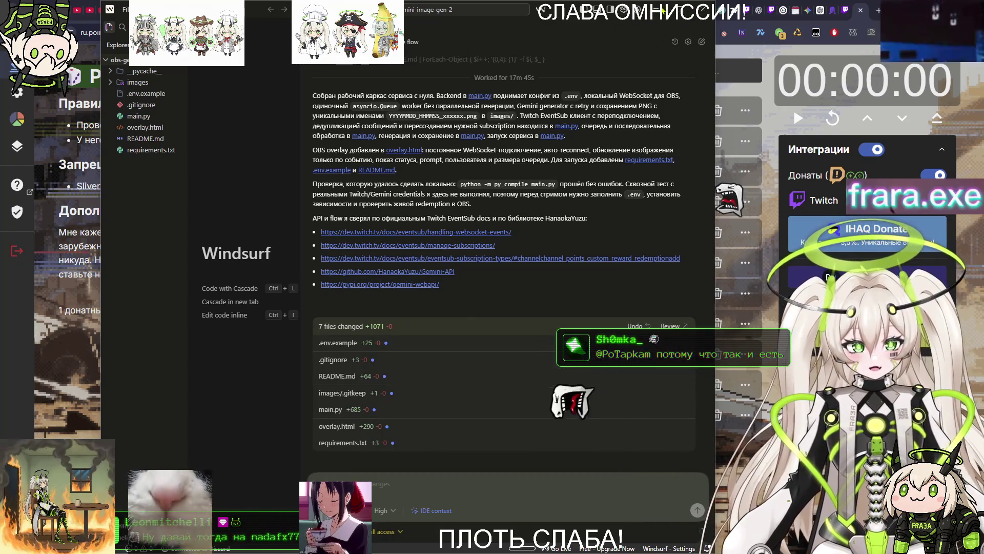
{"action": "key", "text": "alt+Tab"}
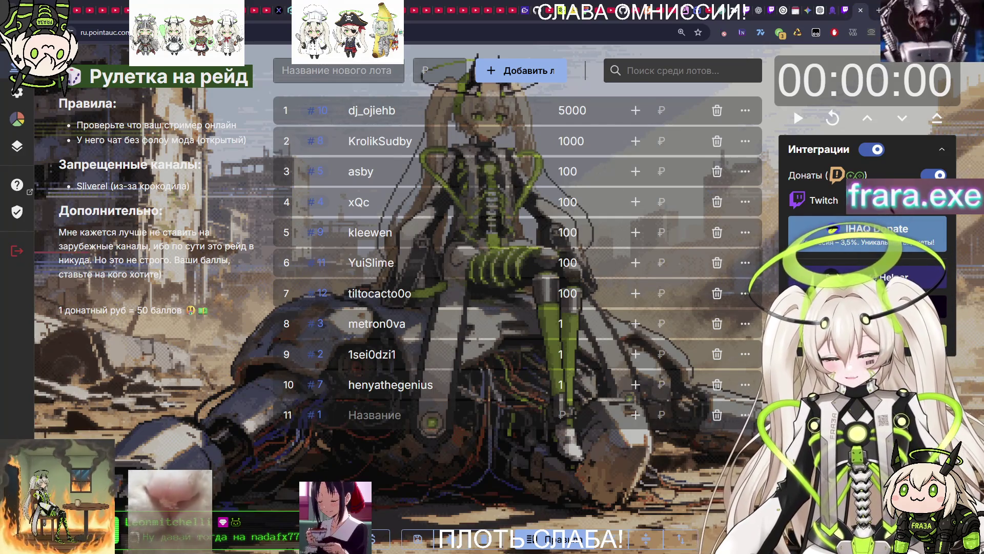
Rename the first lot's channel to 'nadafx77_ik', checking it against the Twitch directory tab.
{"action": "left_click", "coordinate": [399, 111]}
{"action": "type", "text": "nadafx77_ik"}
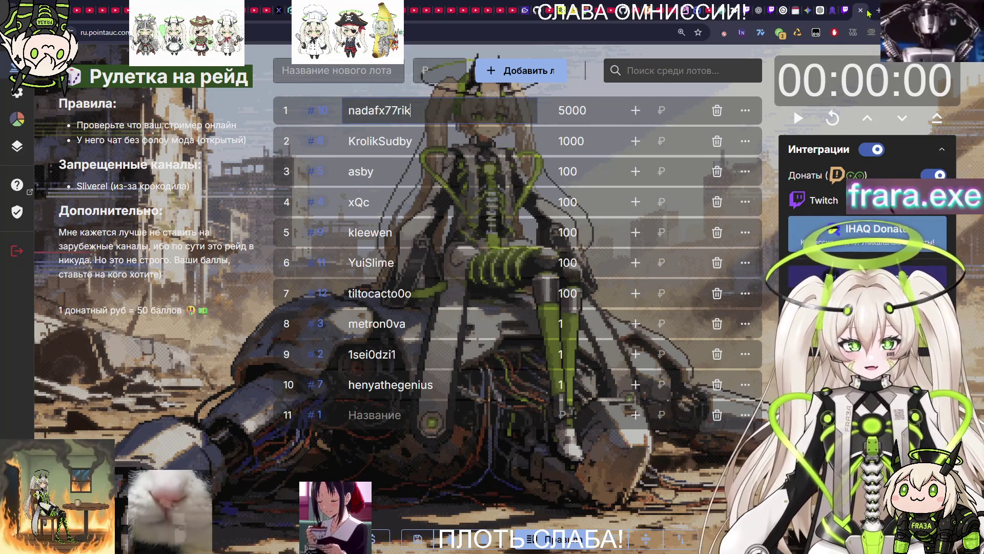
{"action": "left_click", "coordinate": [870, 13]}
{"action": "mouse_move", "coordinate": [35, 285]}
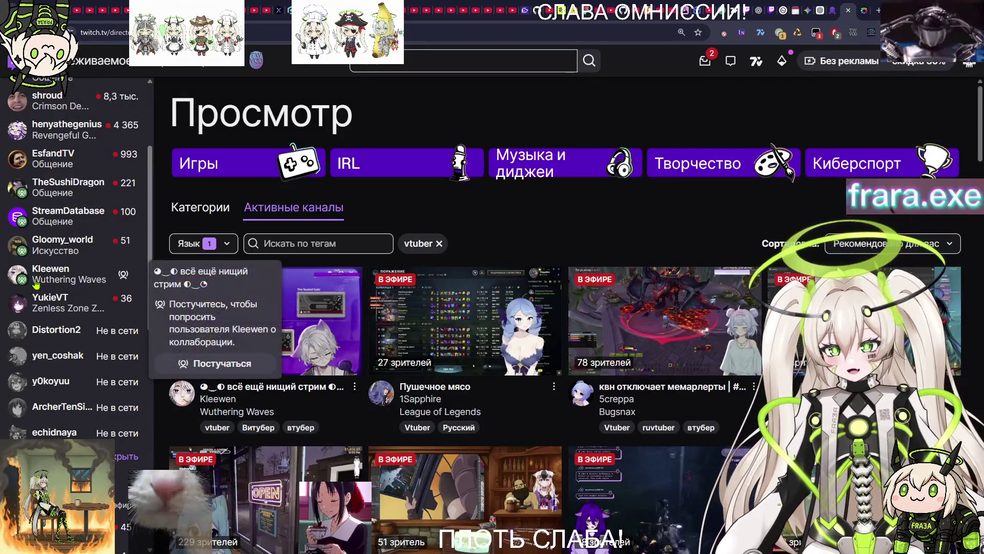
{"action": "scroll", "coordinate": [35, 285], "scroll_direction": "up", "scroll_amount": 1}
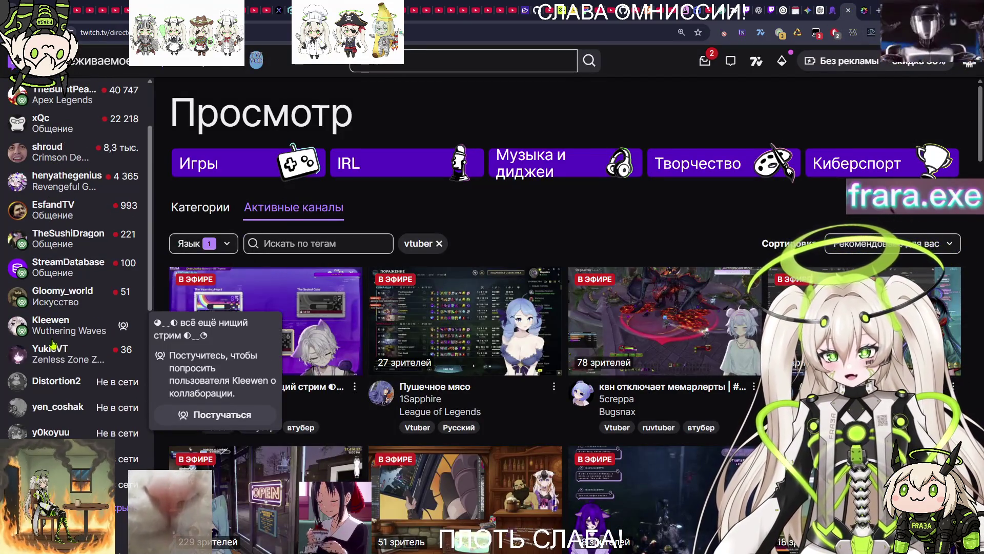
{"action": "left_click", "coordinate": [868, 5]}
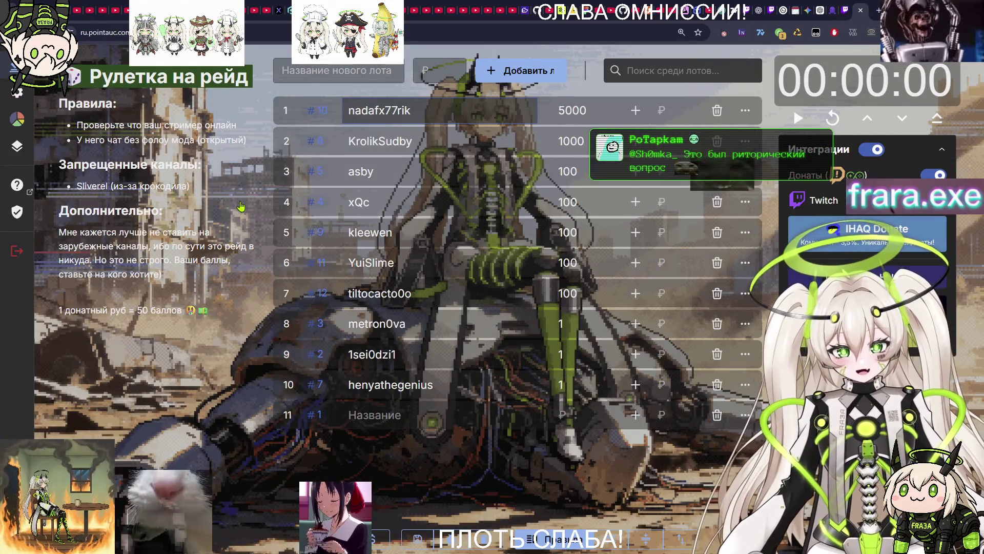
Leave the rules text unchanged and bring up the wheel of all ten raid lots.
{"action": "left_click", "coordinate": [241, 206]}
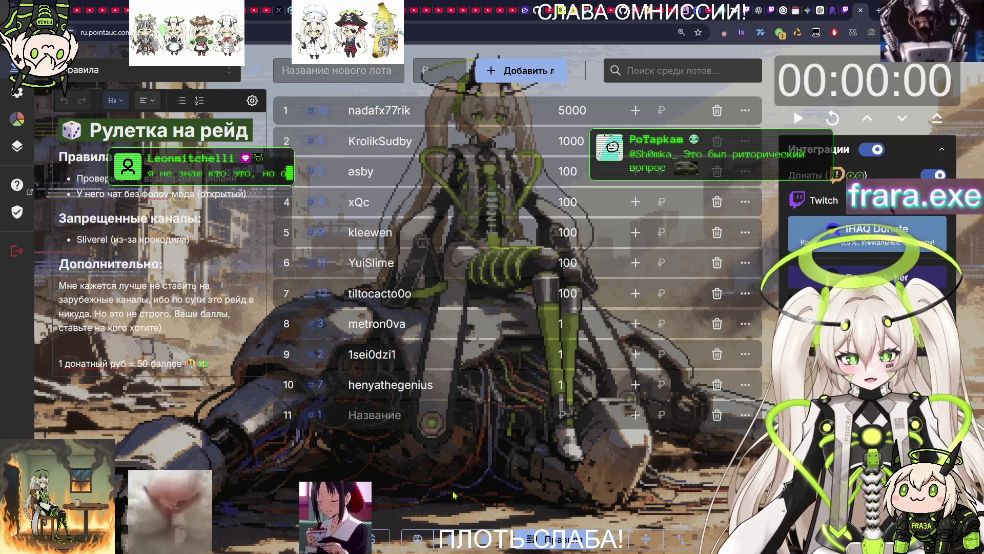
{"action": "left_click", "coordinate": [453, 494]}
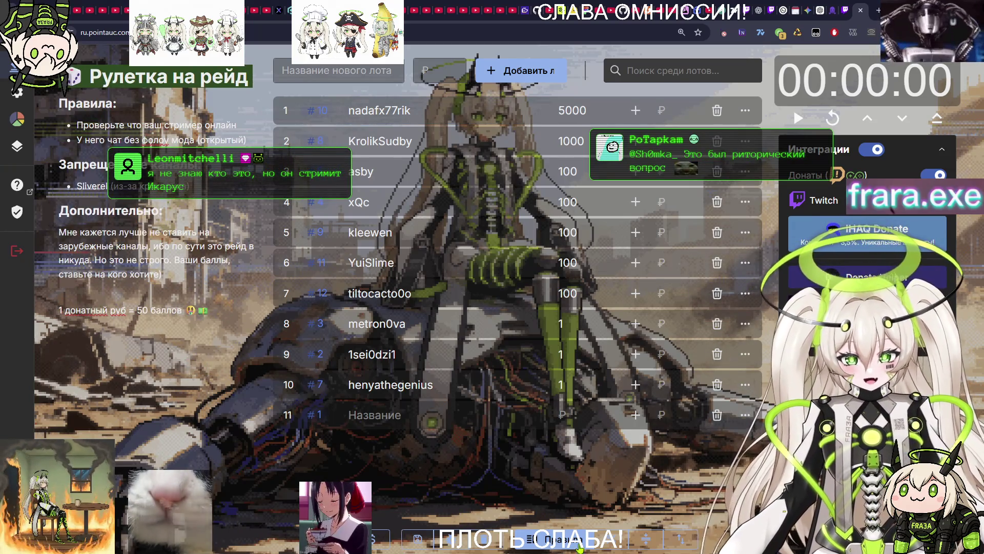
{"action": "mouse_move", "coordinate": [36, 427]}
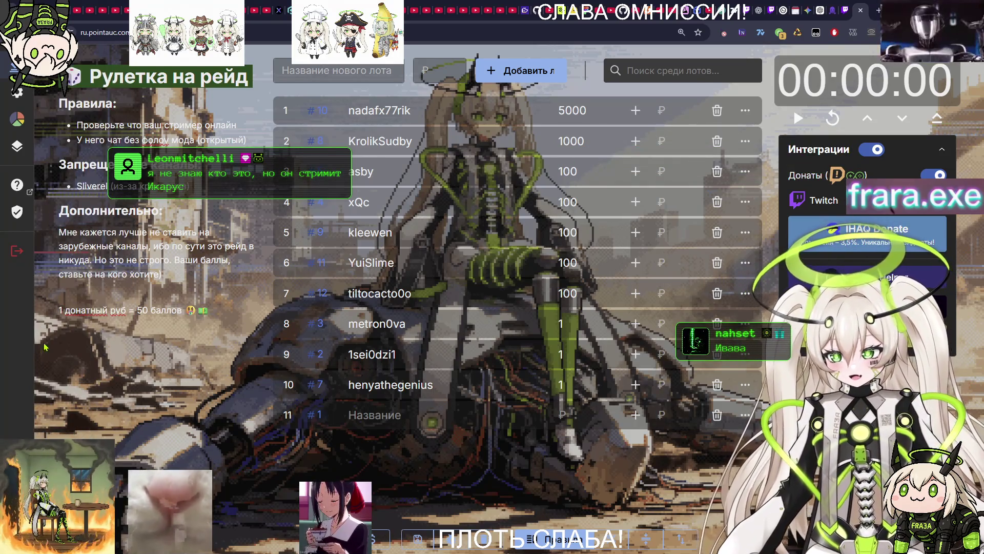
{"action": "left_click", "coordinate": [31, 119]}
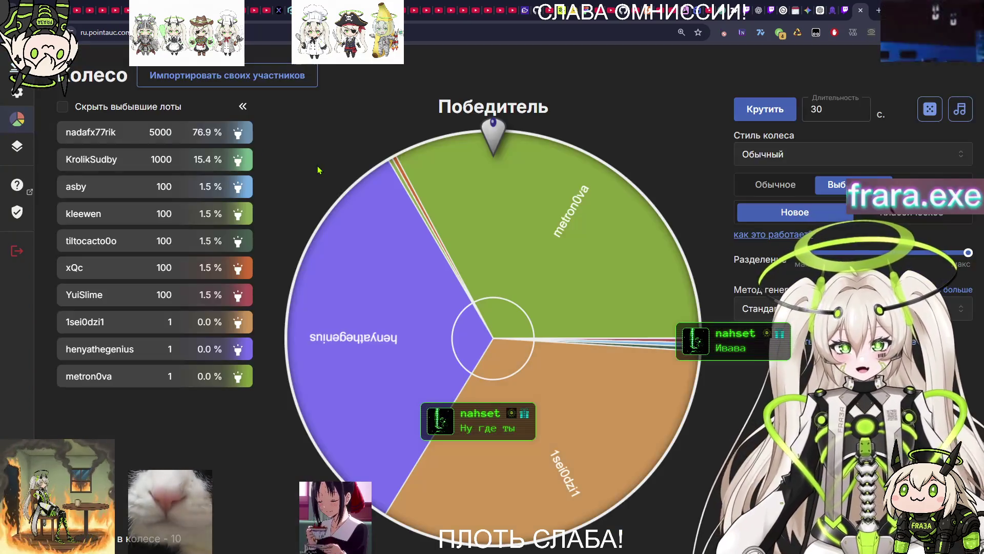
Change the Длительность spin duration from 30 to 10 seconds.
{"action": "left_click", "coordinate": [811, 109]}
{"action": "key", "text": "Delete"}
{"action": "type", "text": "1"}
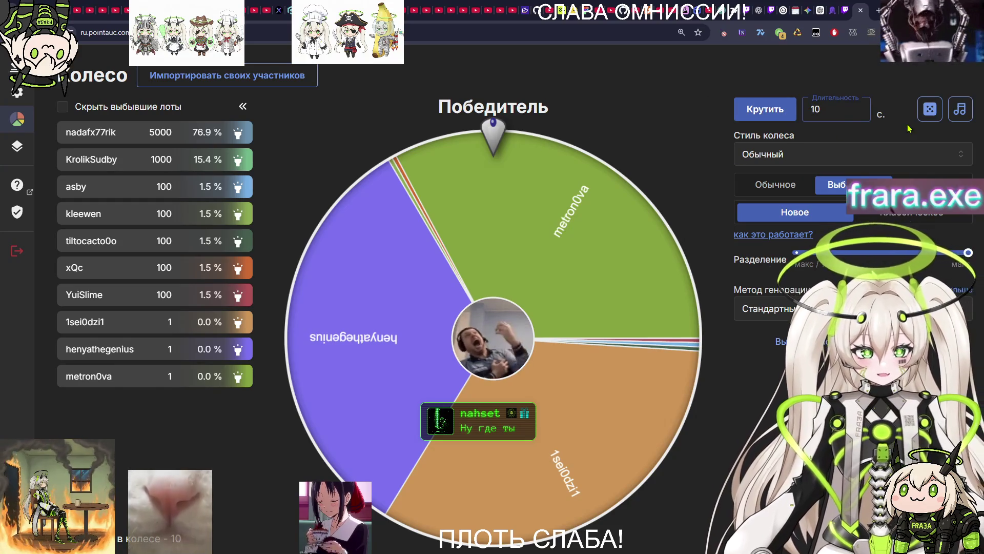
Spin the elimination wheel four times, striking out four lots.
{"action": "left_click", "coordinate": [765, 109]}
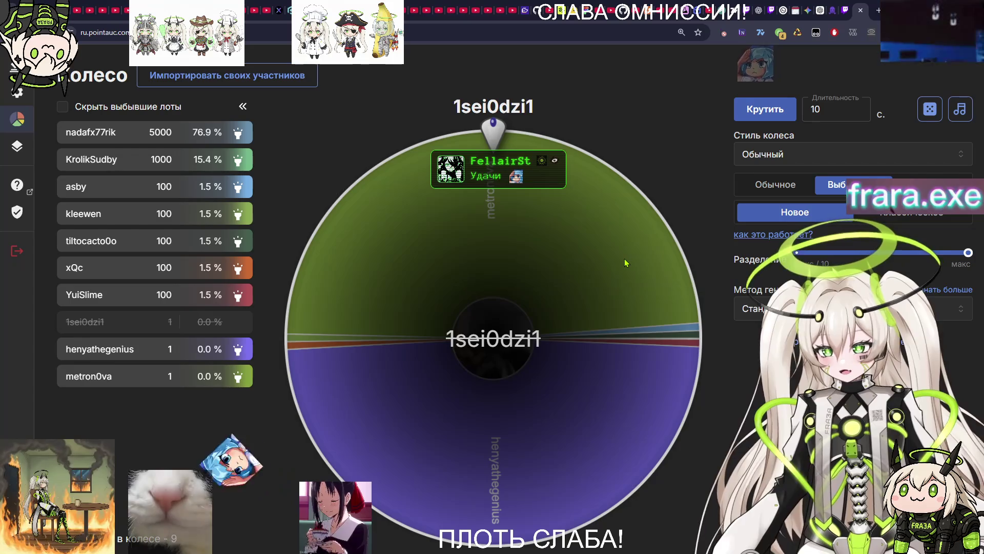
{"action": "left_click", "coordinate": [754, 112]}
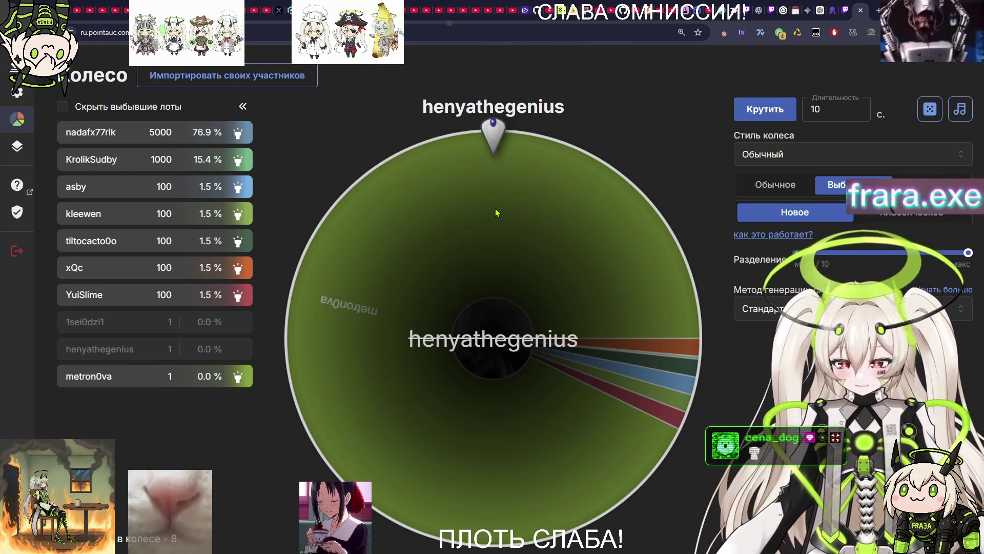
{"action": "left_click", "coordinate": [754, 110]}
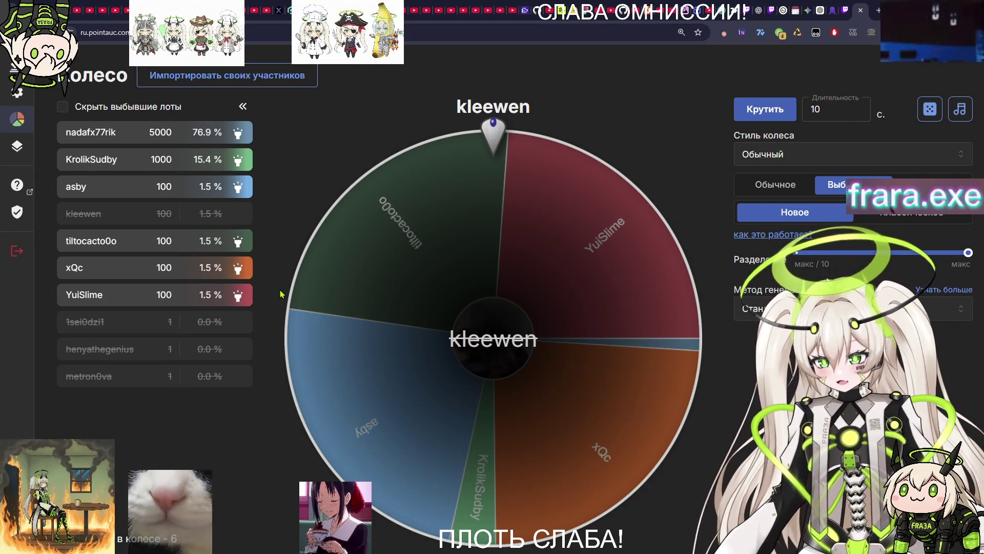
{"action": "left_click", "coordinate": [775, 116]}
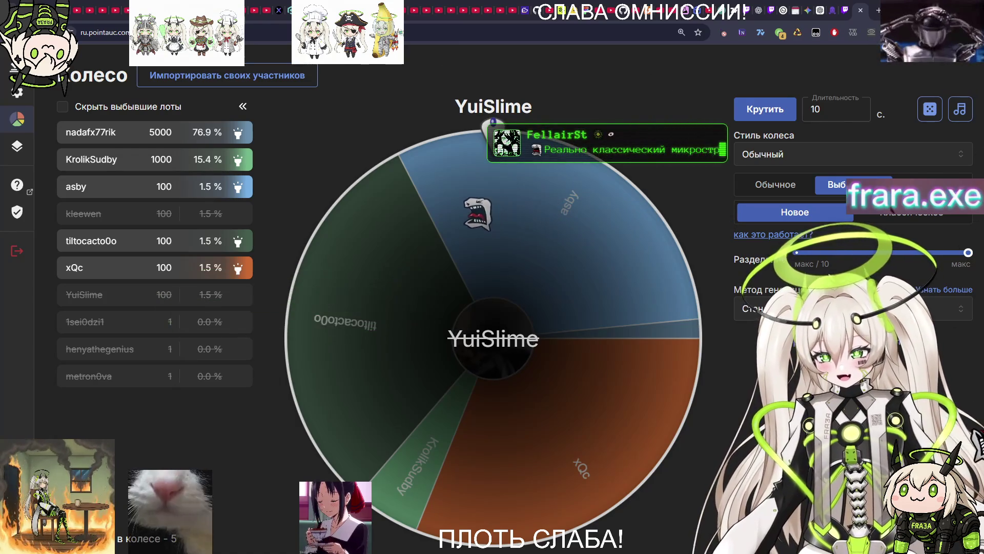
Spin the wheel for another elimination, then view the Twitch vtuber-tag browse page.
{"action": "left_click", "coordinate": [779, 107]}
{"action": "left_click", "coordinate": [848, 6]}
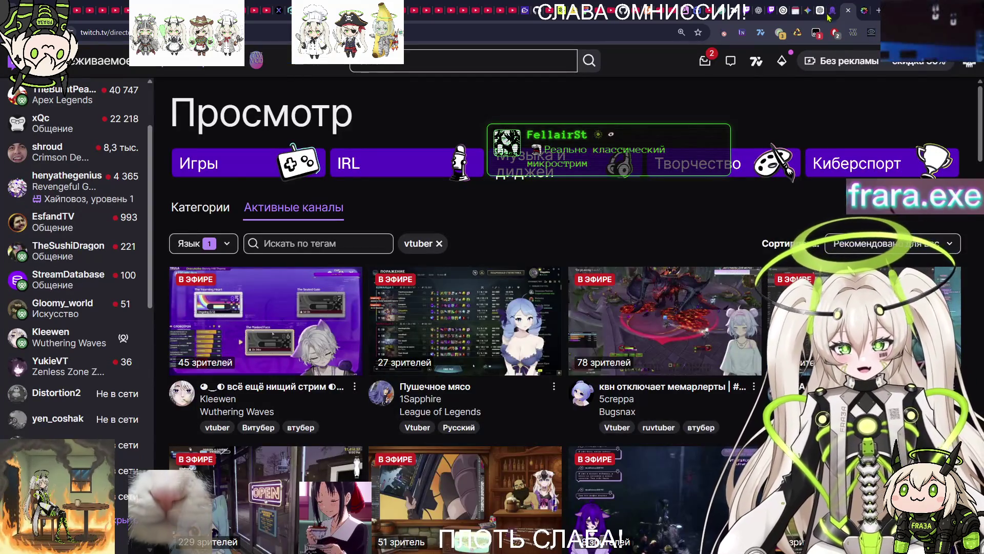
Return to the wheel and spin it once more, then move to another browser tab.
{"action": "left_click", "coordinate": [866, 7]}
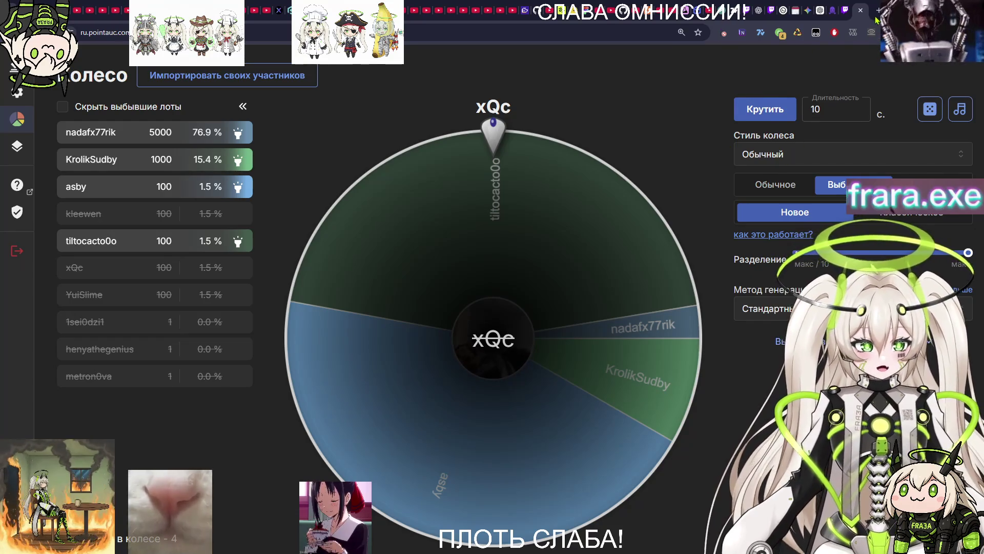
{"action": "left_click", "coordinate": [765, 112]}
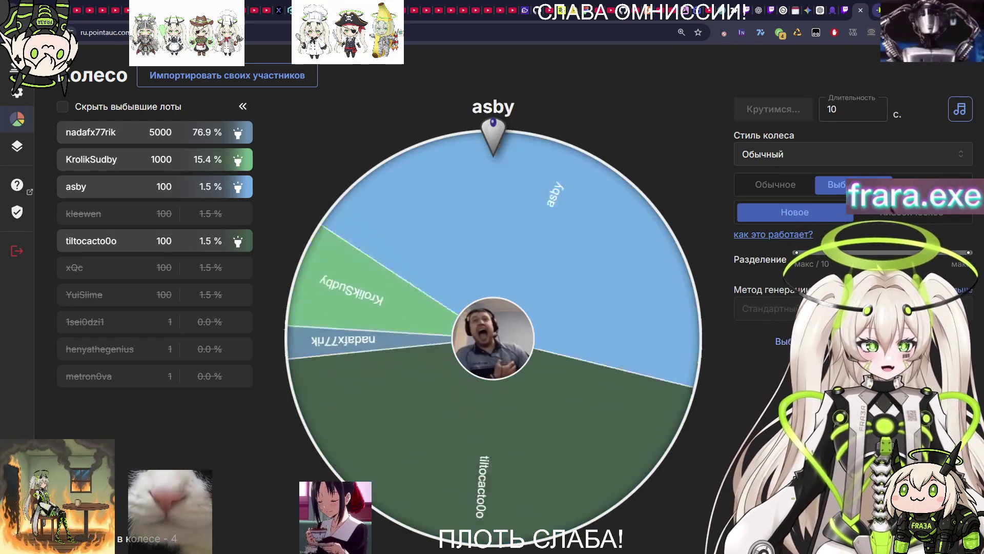
{"action": "key", "text": "ctrl+Tab"}
Look up the ehidnaya profile on TwitchTracker, then close that tab.
{"action": "type", "text": "tw"}
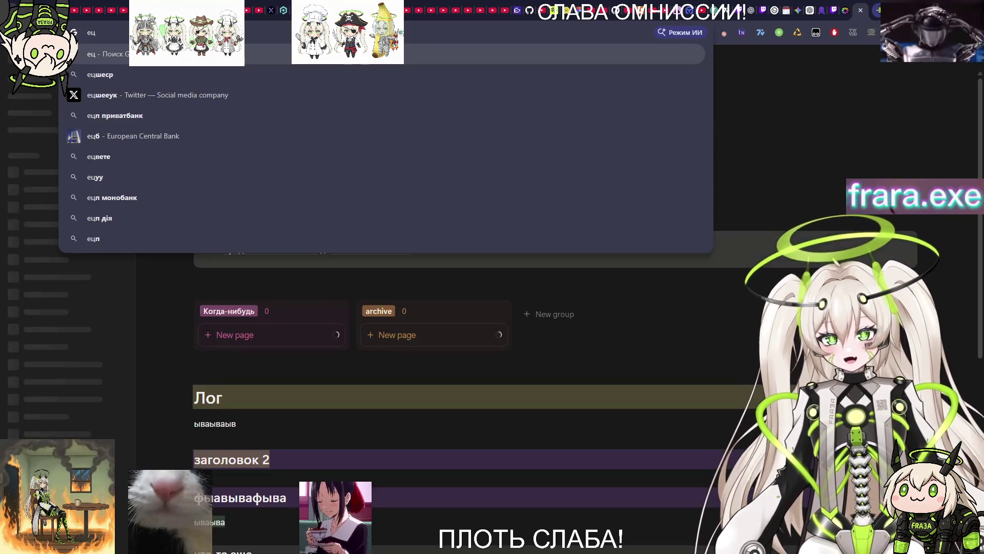
{"action": "key", "text": "Down"}
{"action": "key", "text": "Down"}
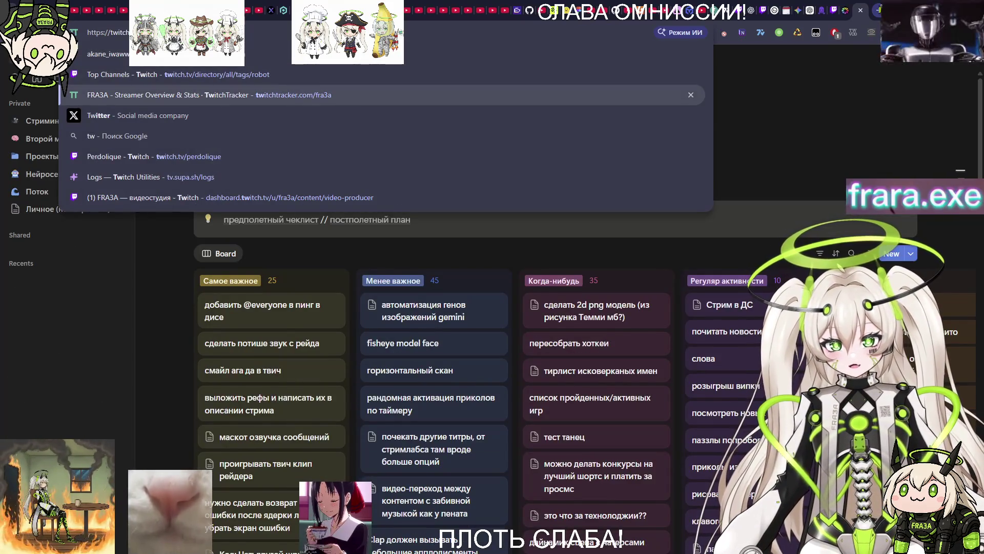
{"action": "key", "text": "BackSpace"}
{"action": "key", "text": "BackSpace"}
{"action": "key", "text": "BackSpace"}
{"action": "type", "text": "ehidnay"}
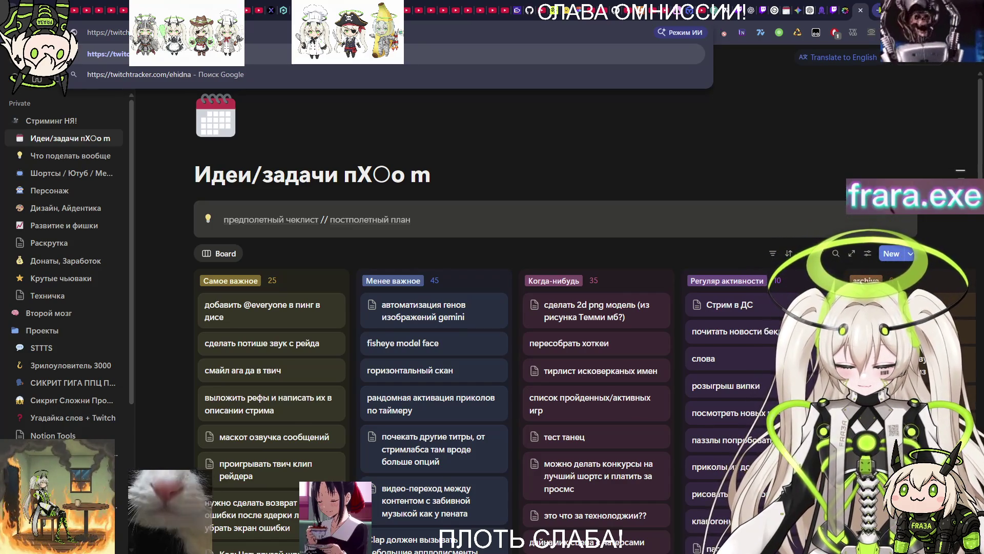
{"action": "key", "text": "Return"}
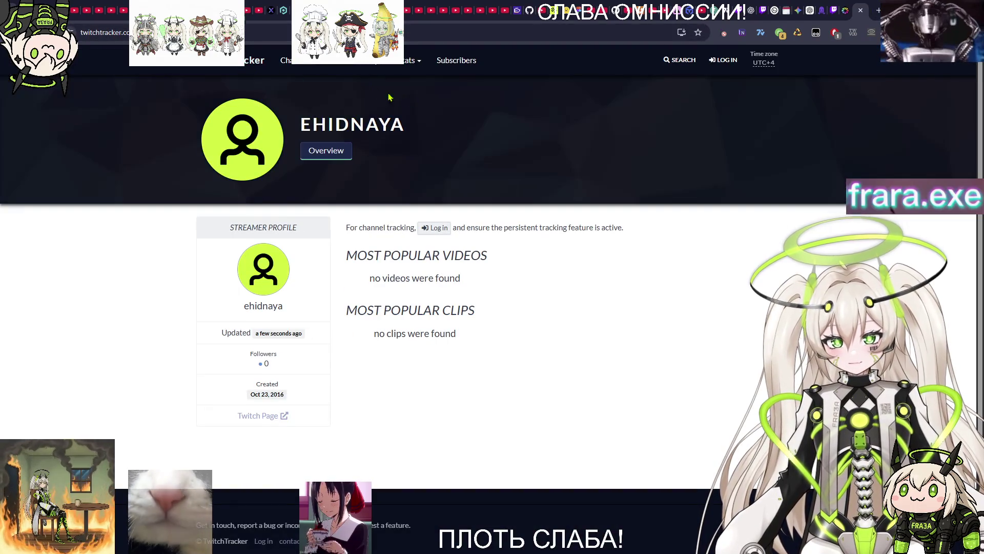
{"action": "key", "text": "ctrl+l"}
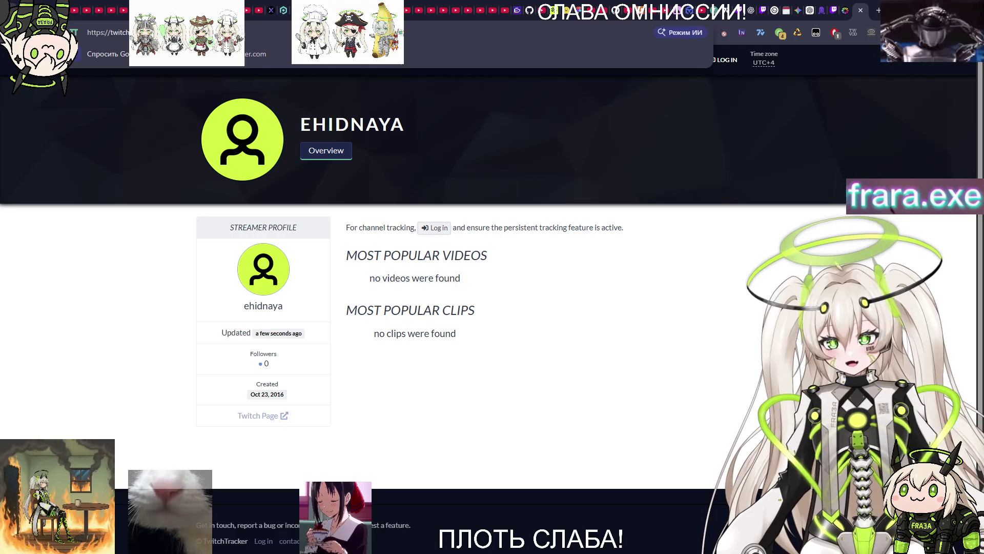
{"action": "left_click", "coordinate": [657, 243]}
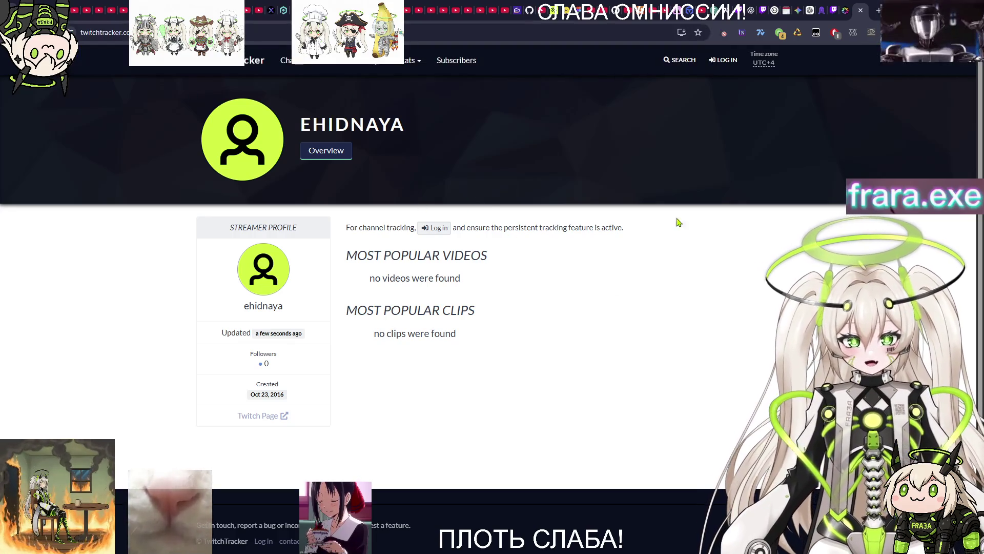
{"action": "right_click", "coordinate": [838, 188]}
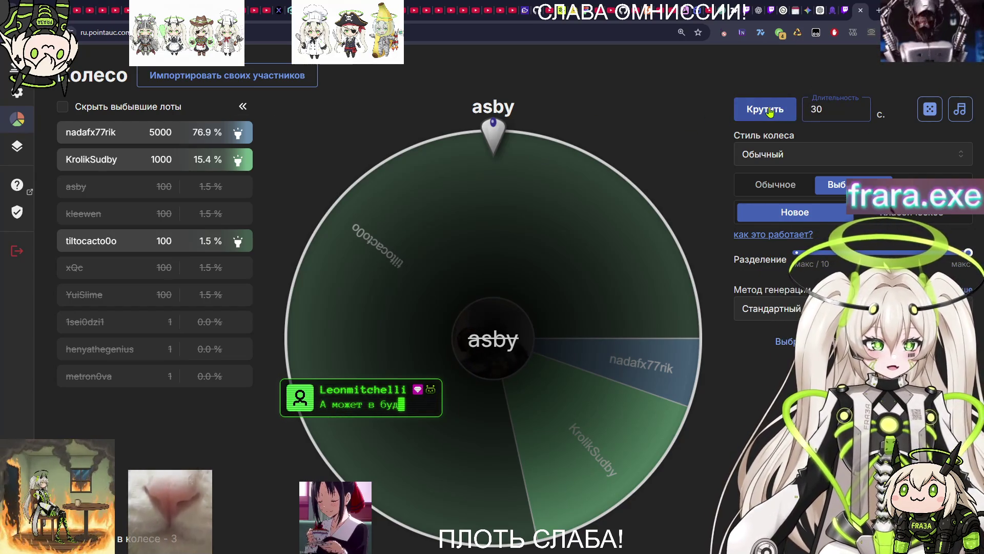
{"action": "key", "text": "BackSpace"}
{"action": "type", "text": "2"}
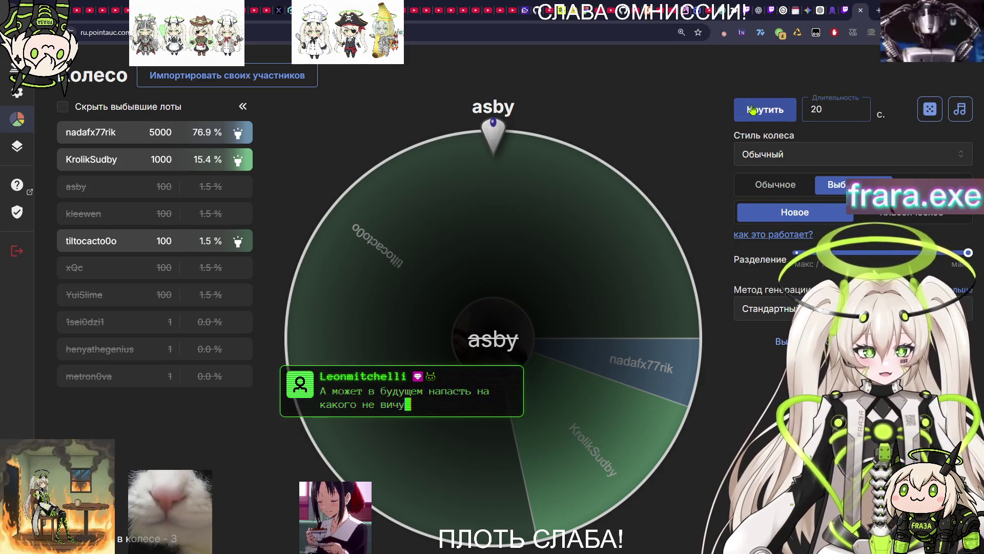
{"action": "left_click", "coordinate": [752, 109]}
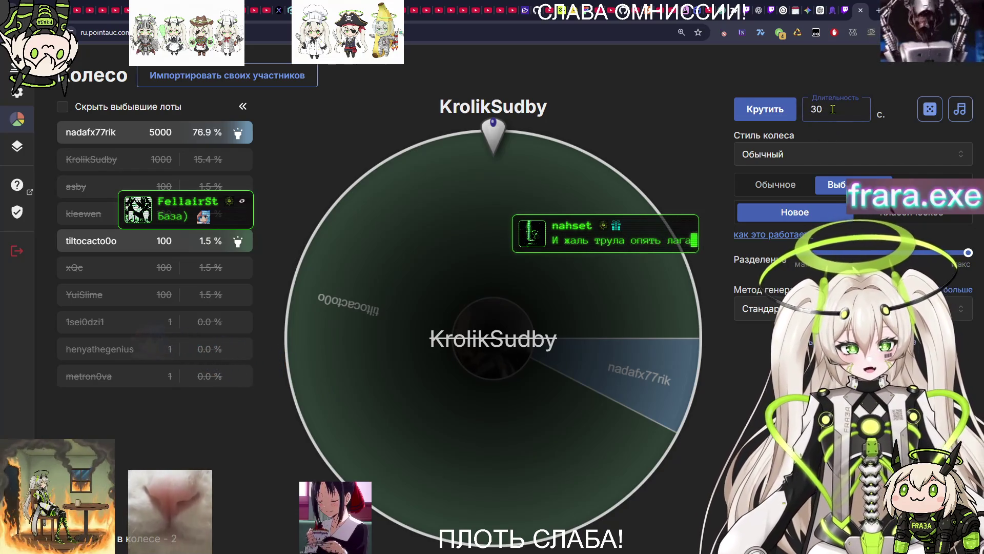
{"action": "type", "text": "30"}
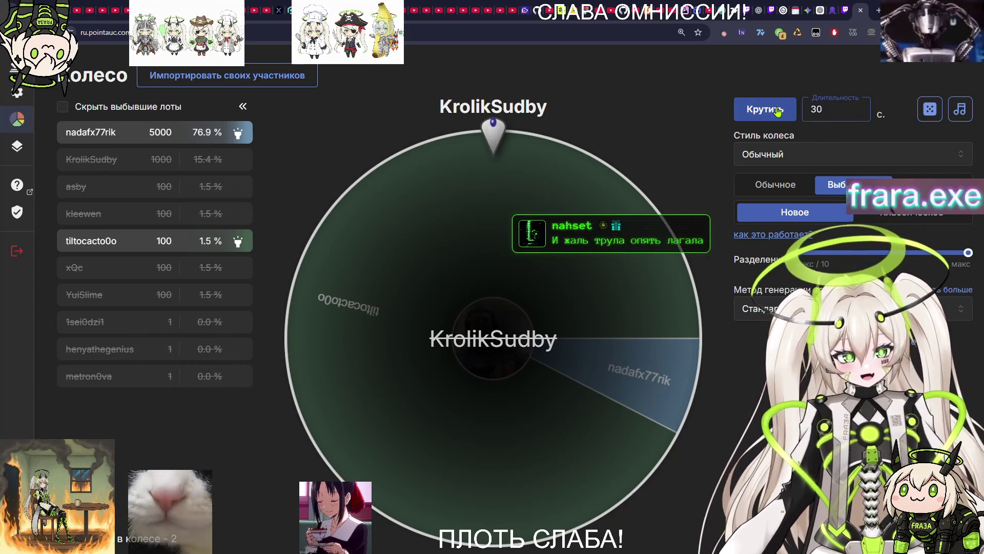
{"action": "left_click", "coordinate": [778, 111]}
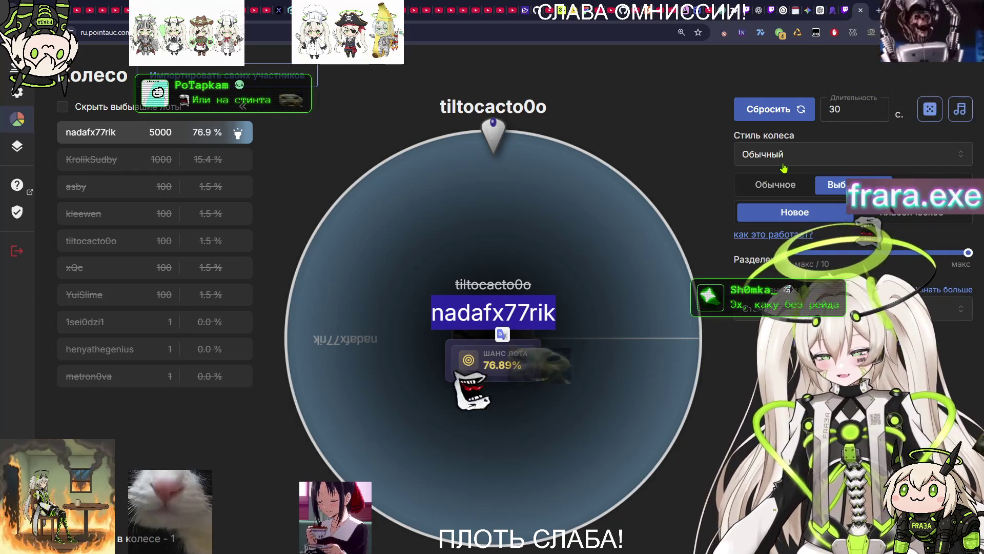
{"action": "left_click", "coordinate": [849, 7]}
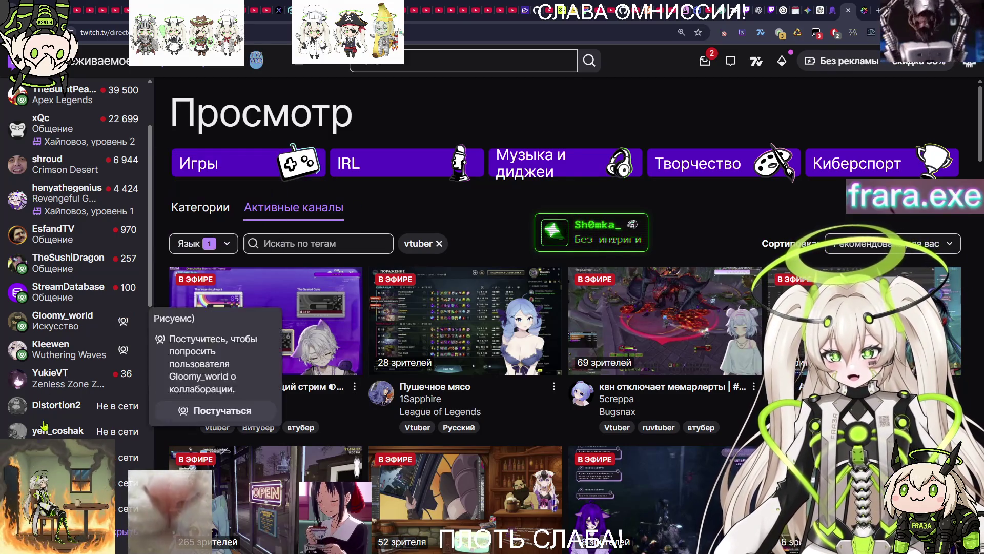
Reload the Twitch browse page and expand the followed channels list.
{"action": "left_click", "coordinate": [462, 112]}
{"action": "key", "text": "F5"}
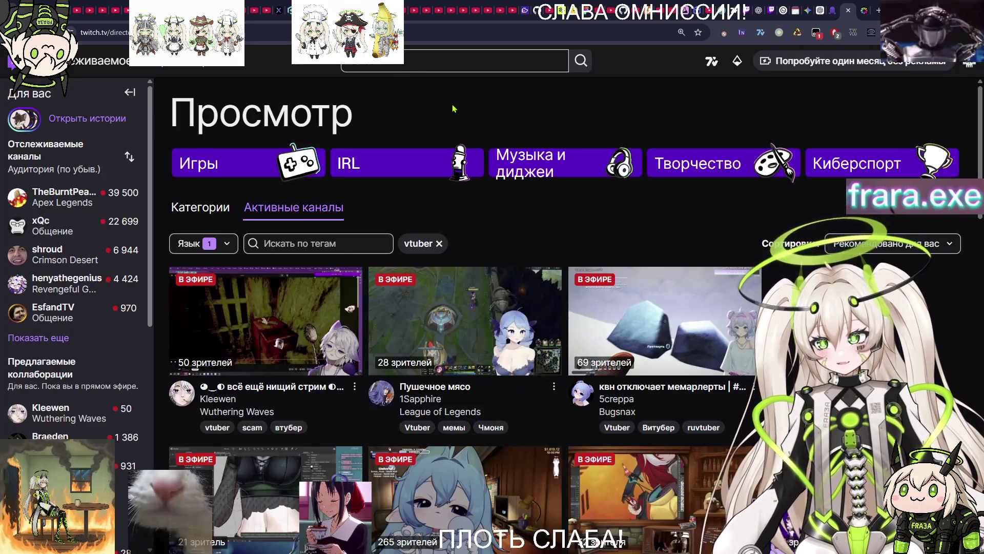
{"action": "left_click", "coordinate": [41, 362]}
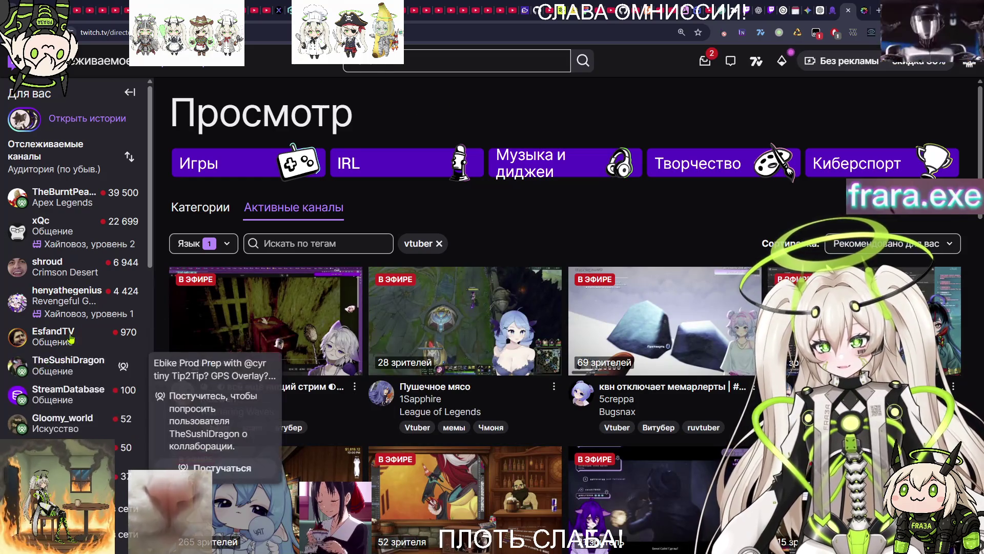
{"action": "scroll", "coordinate": [58, 364], "scroll_direction": "down", "scroll_amount": 2}
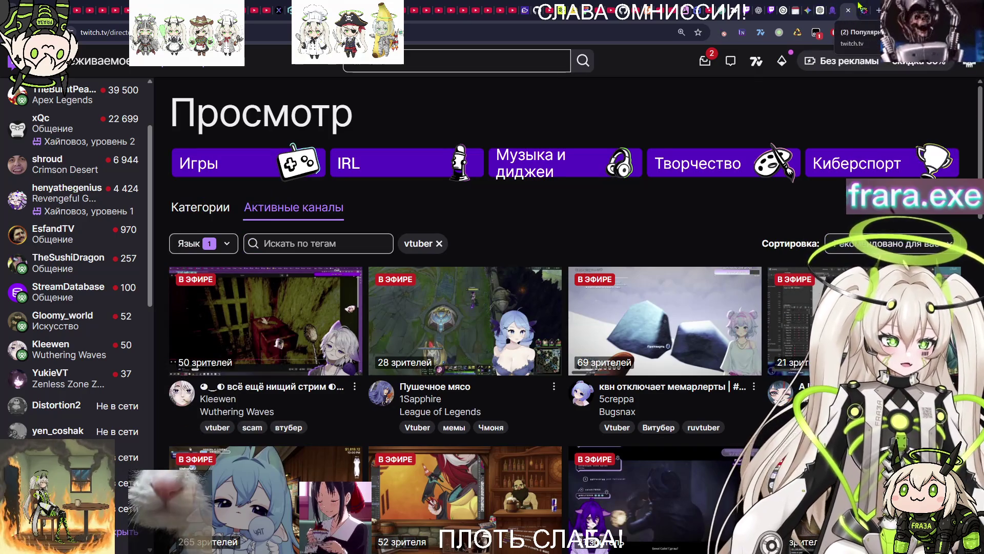
{"action": "left_click", "coordinate": [879, 10]}
{"action": "type", "text": "tw"}
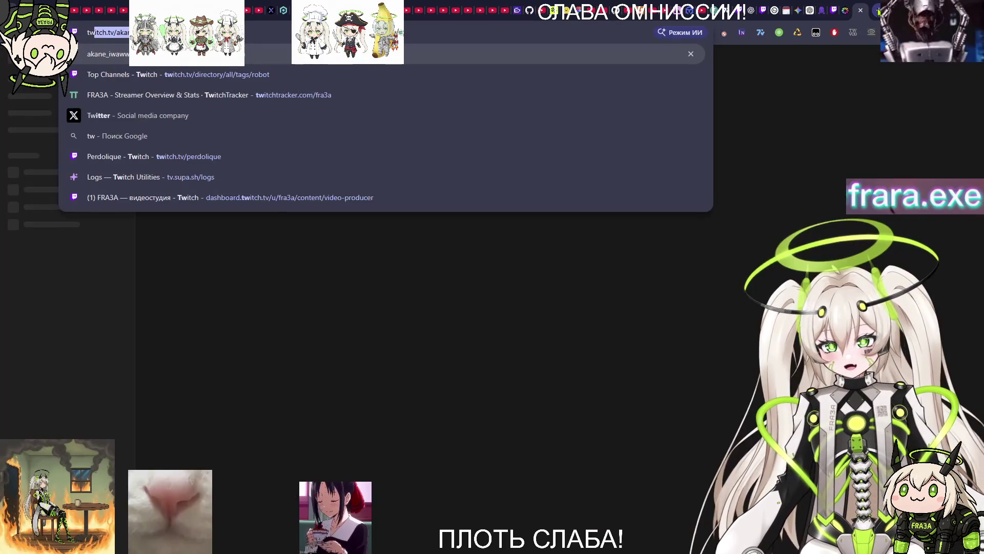
{"action": "type", "text": "itch.tv/nadafx77rik"}
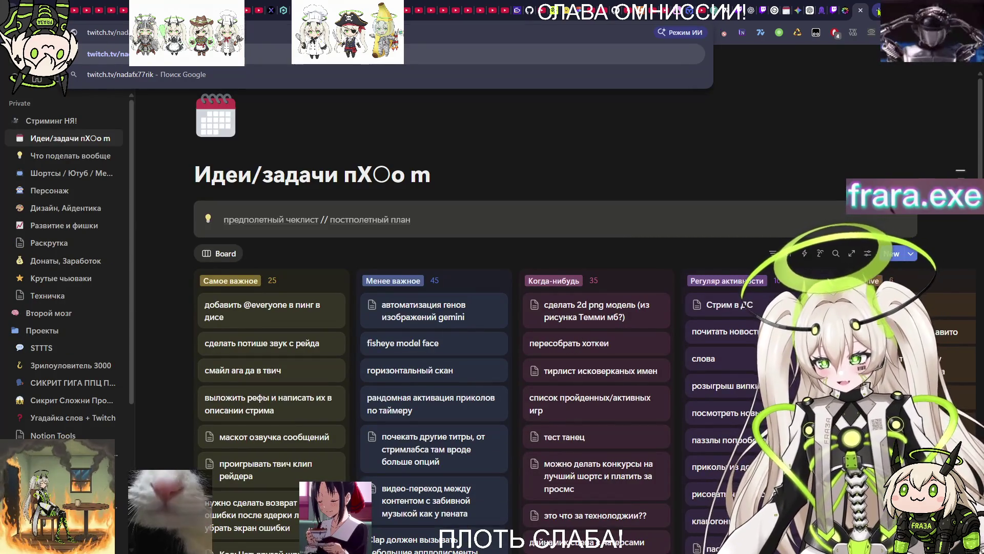
{"action": "key", "text": "Return"}
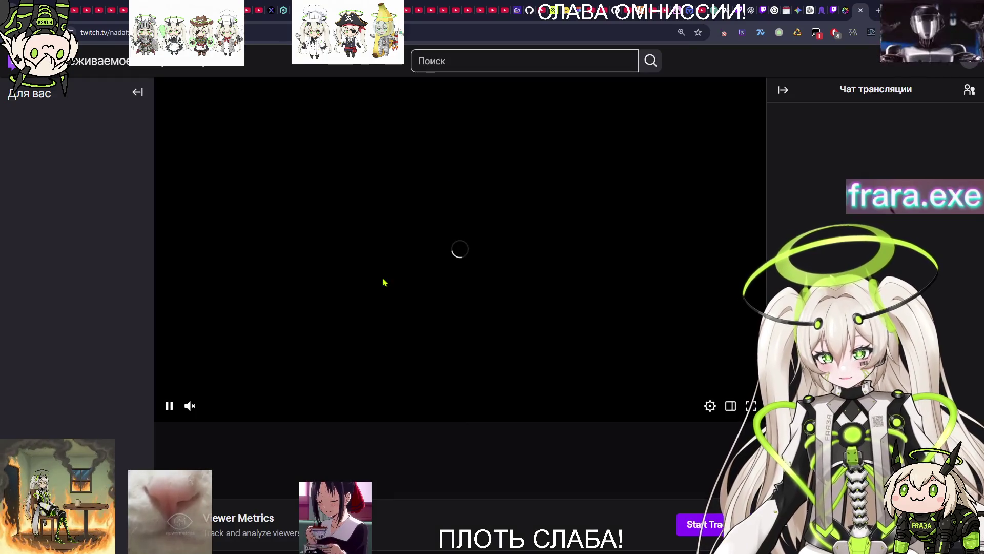